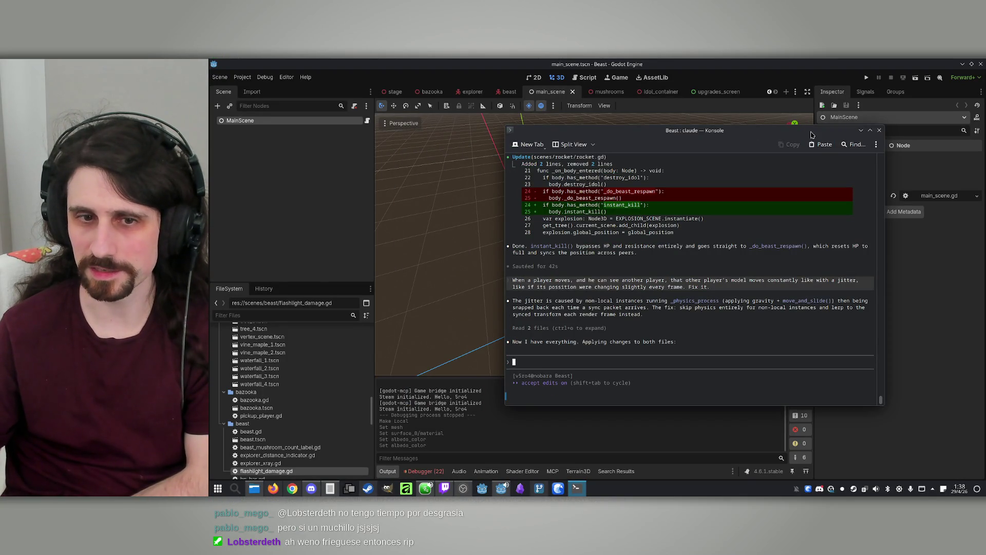
Move the Claude Code terminal aside while Claude finishes the lerp-based sync fix in explorer.gd.
drag(810, 132, 863, 129)
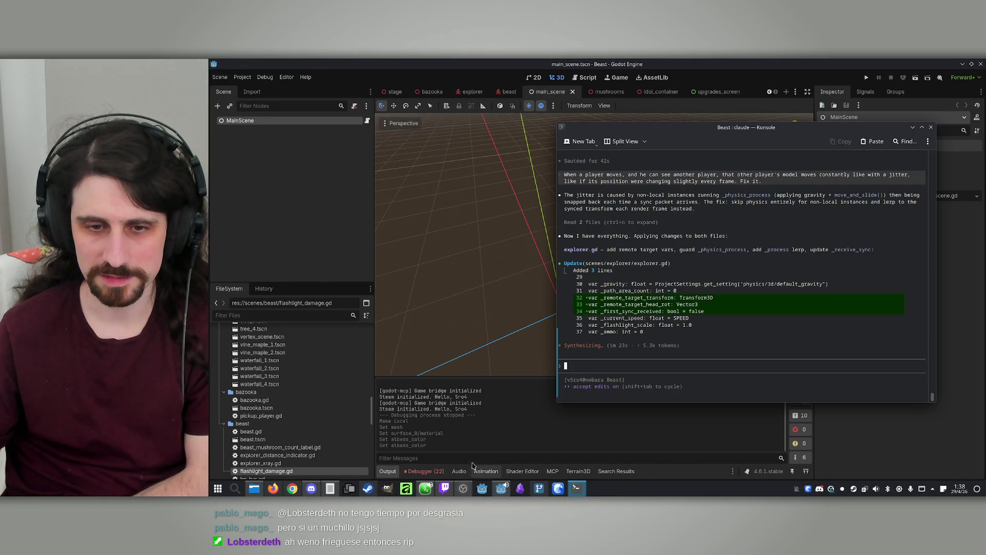
mouse_move(727, 127)
mouse_down()
mouse_move(565, 122)
mouse_move(573, 122)
mouse_up()
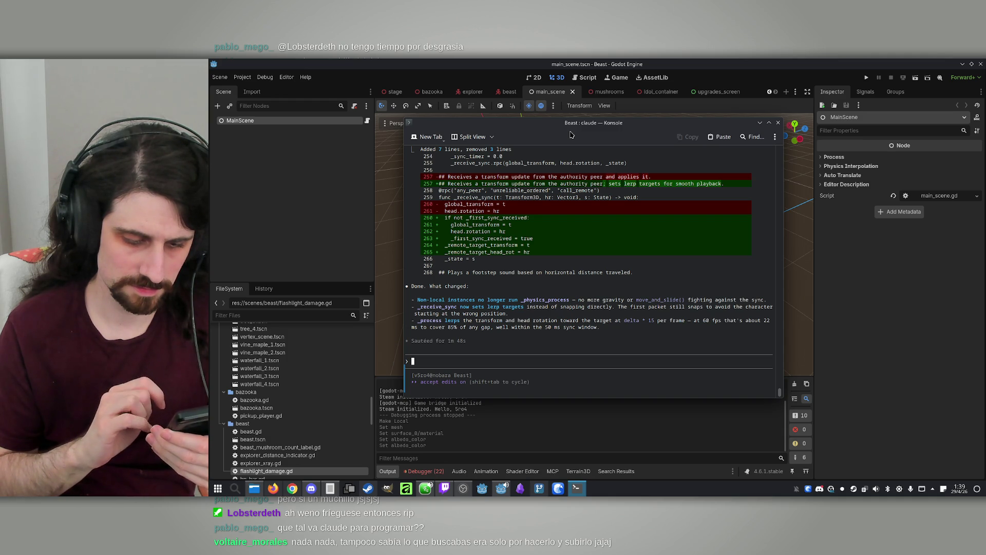
Run two Beast debug windows side by side, host over IP in one, join from the other, and start the match.
click(866, 77)
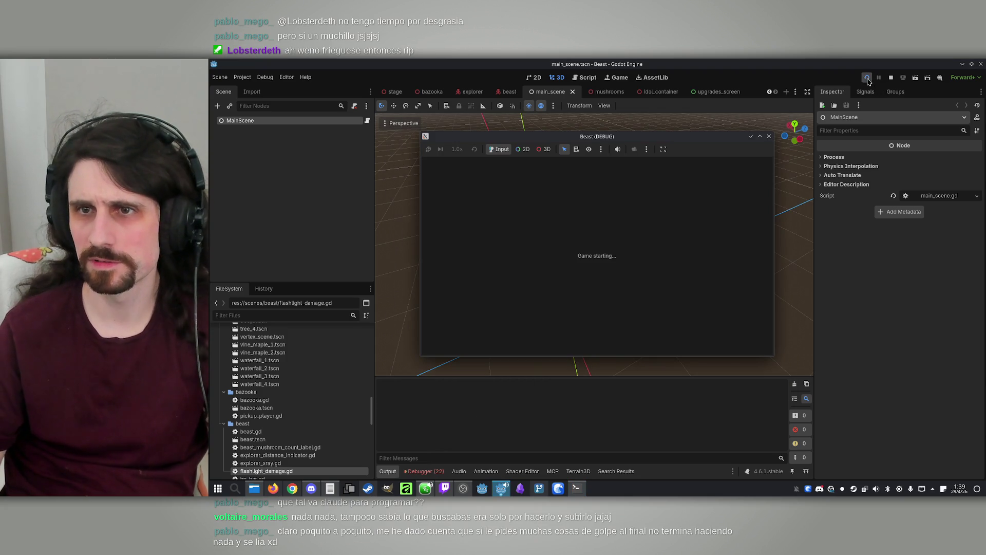
drag(621, 153, 818, 160)
mouse_move(698, 140)
mouse_down()
mouse_move(514, 143)
mouse_move(533, 153)
mouse_up()
click(470, 329)
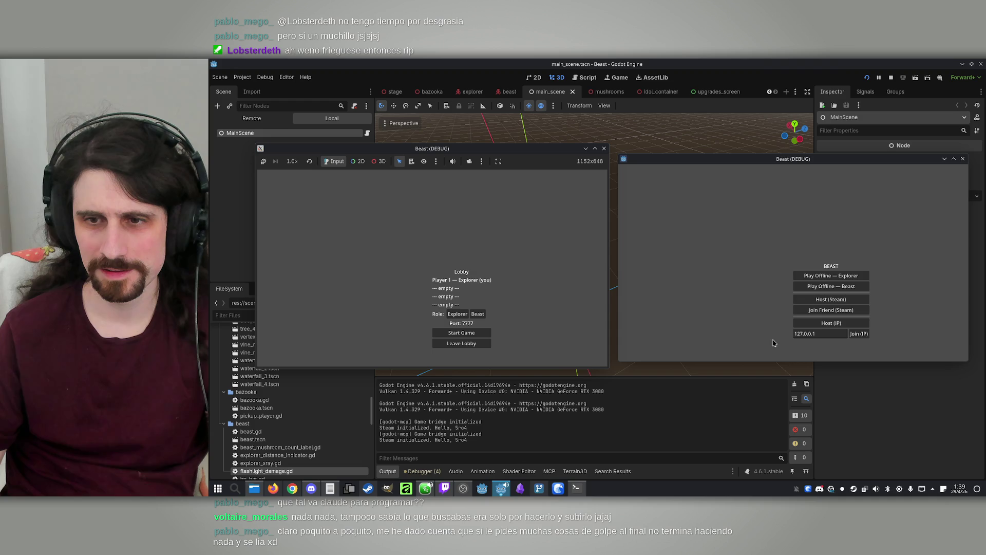
click(859, 333)
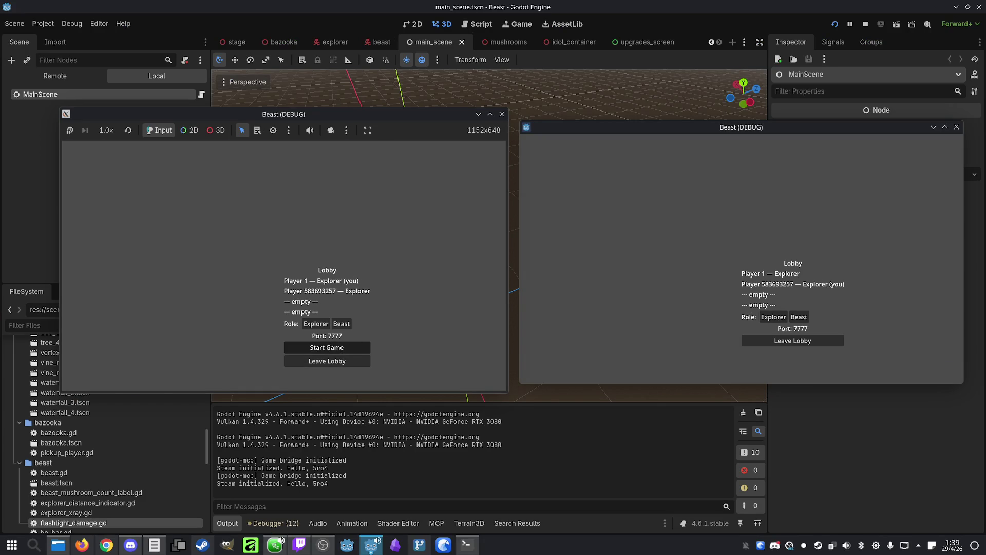
click(327, 348)
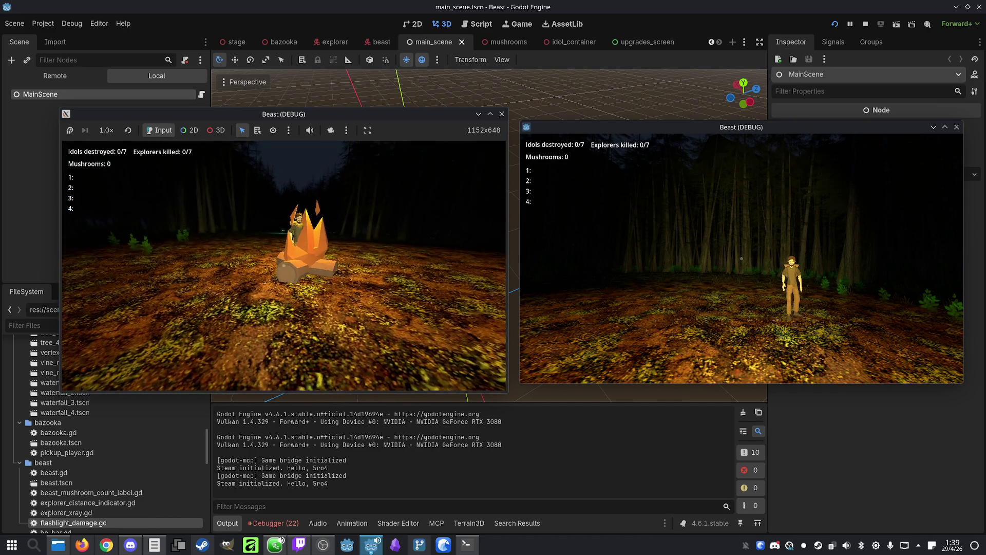
key(super)
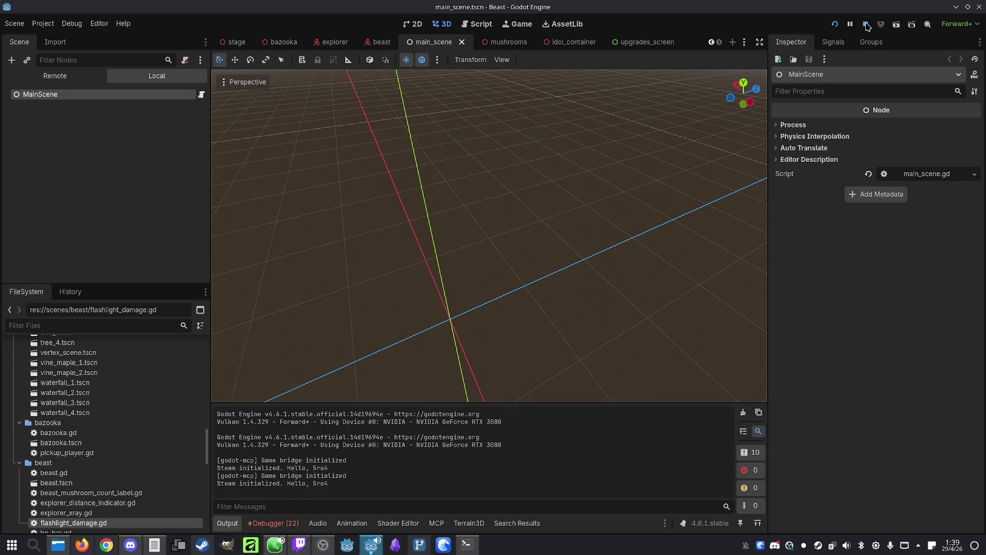
Stop the test game, then check Claude Code's /usage statistics and dismiss them.
click(866, 23)
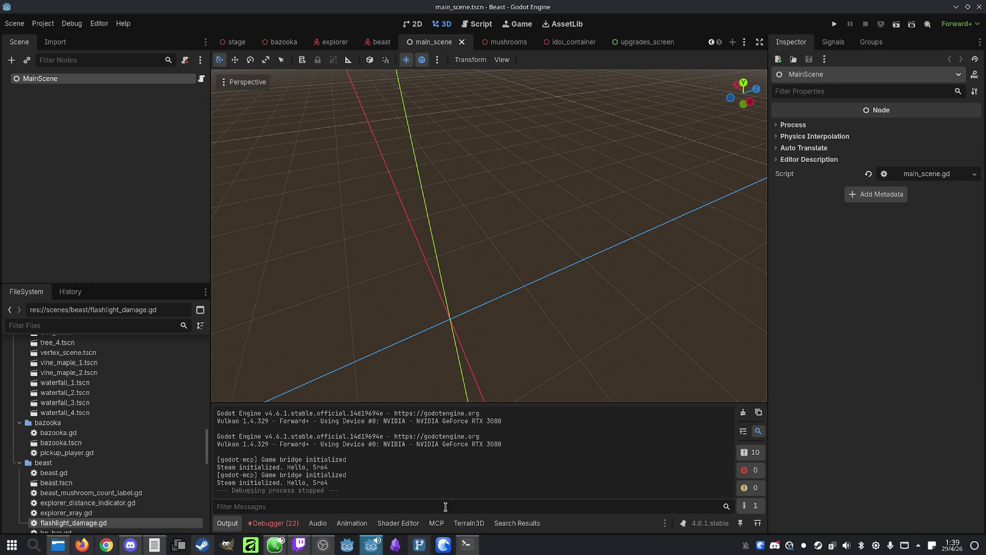
click(467, 544)
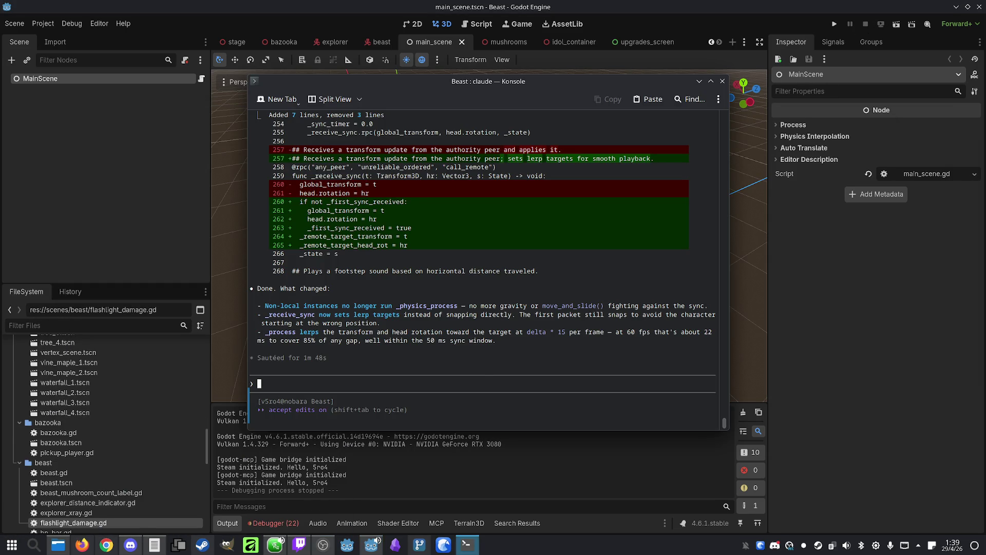
text(/usage)
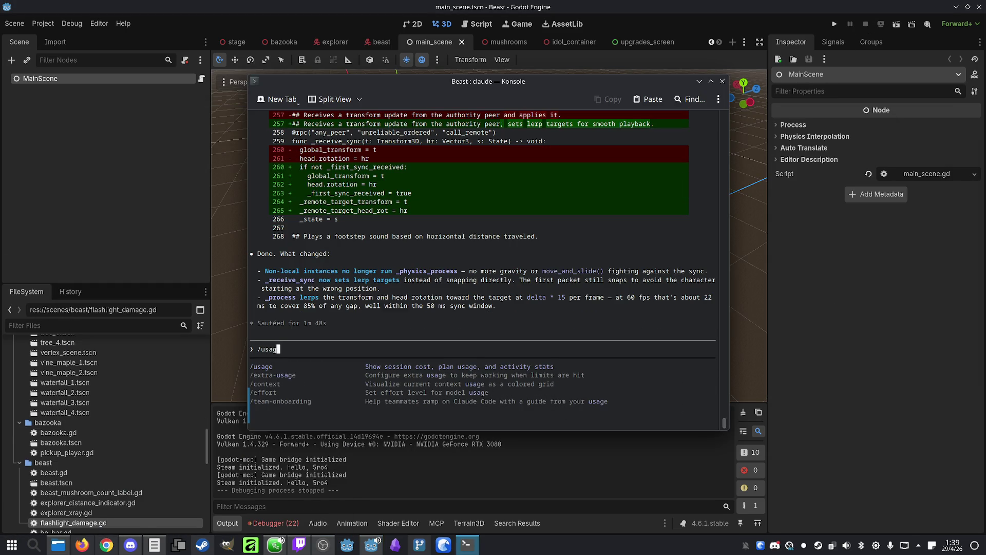
key(Return)
key(Escape)
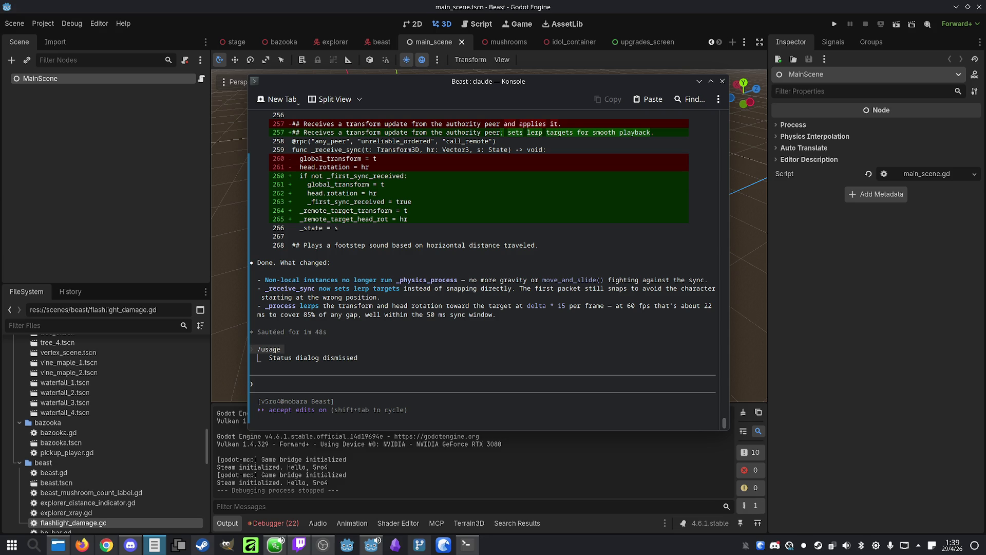
Ask Claude for a login-menu name field defaulting to "Player", with overhead names shown for explorers but not the beast.
click(388, 389)
text(Add a)
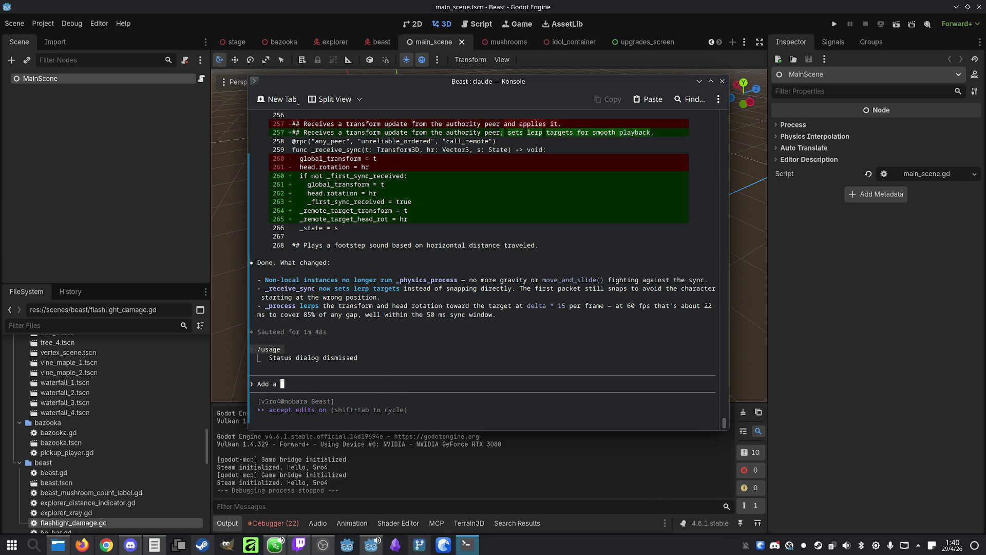
text( field on the login menu so players can write t)
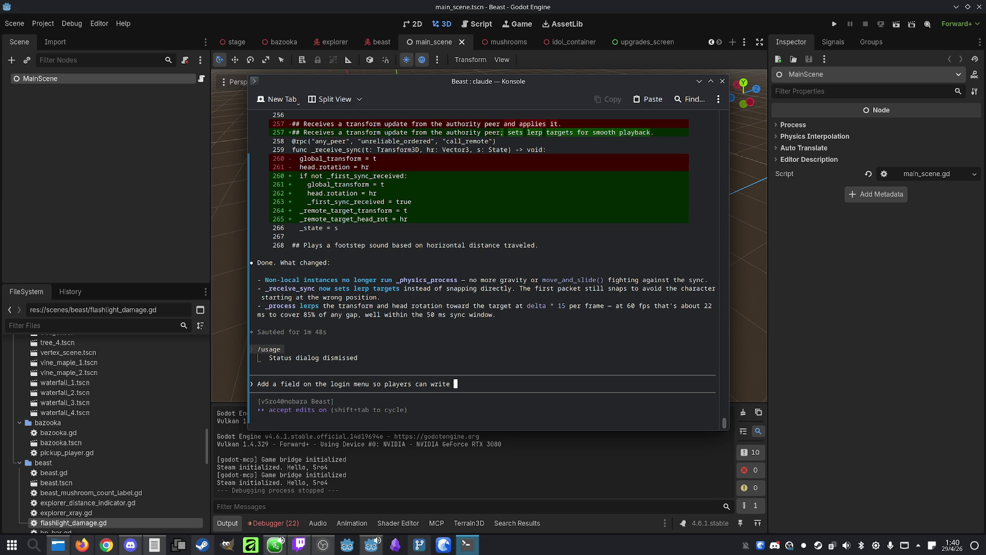
text(heir name (default to "Pla)
text(yer") an)
text(d)
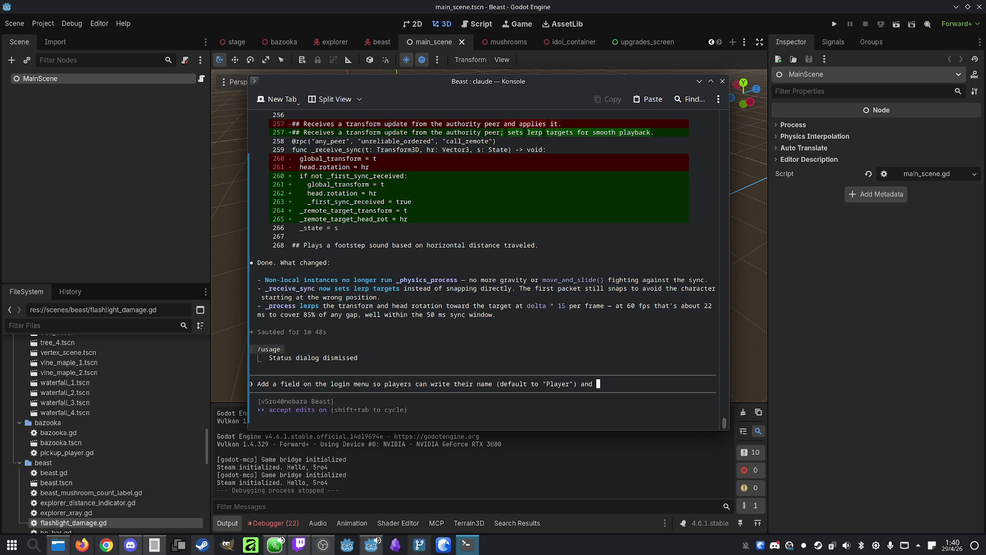
text(make it so tha)
text(t exp)
text(lo)
text(rers can see)
text( the nam,e)
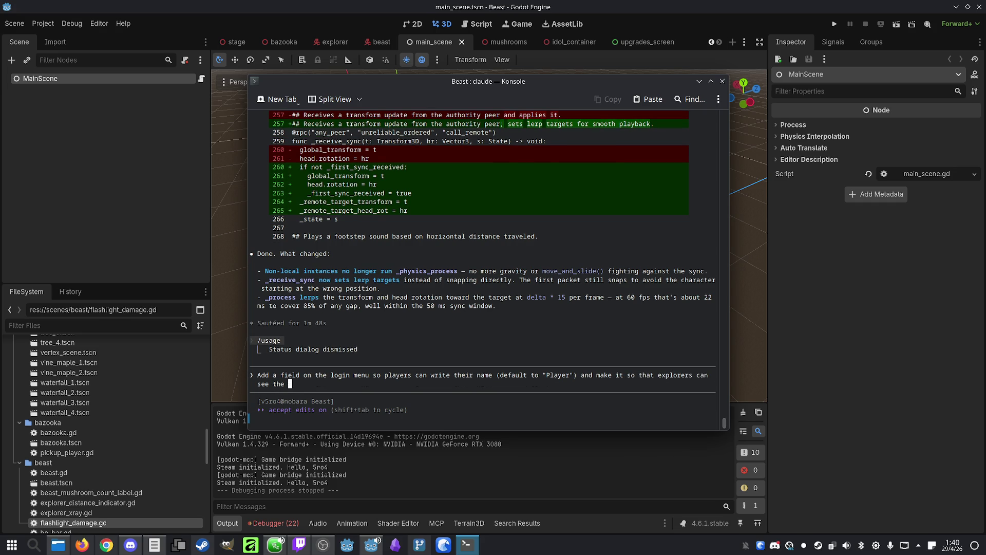
key(BackSpace)
key(BackSpace)
text(es of other explo)
text(rers )
text(over t)
text(he head of those explorers (but not )
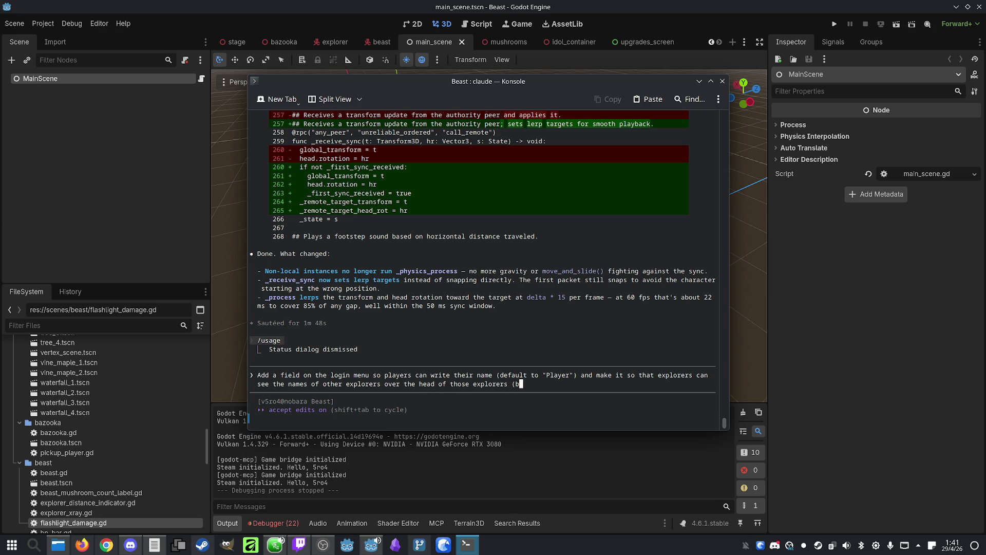
text(the name o)
text(f the beast, and)
text( the beast c)
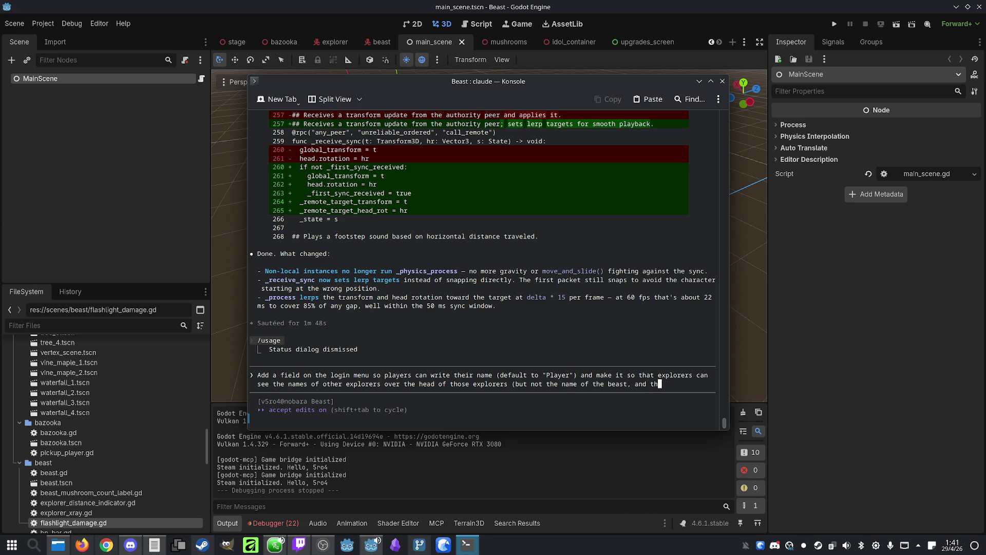
text(an't)
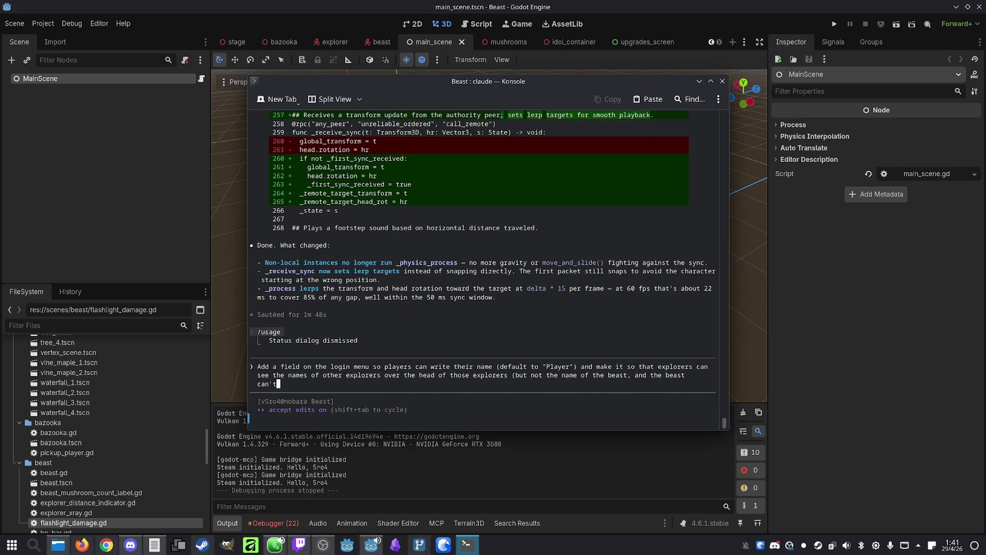
text( see anyone's nam)
text(e)
key(Return)
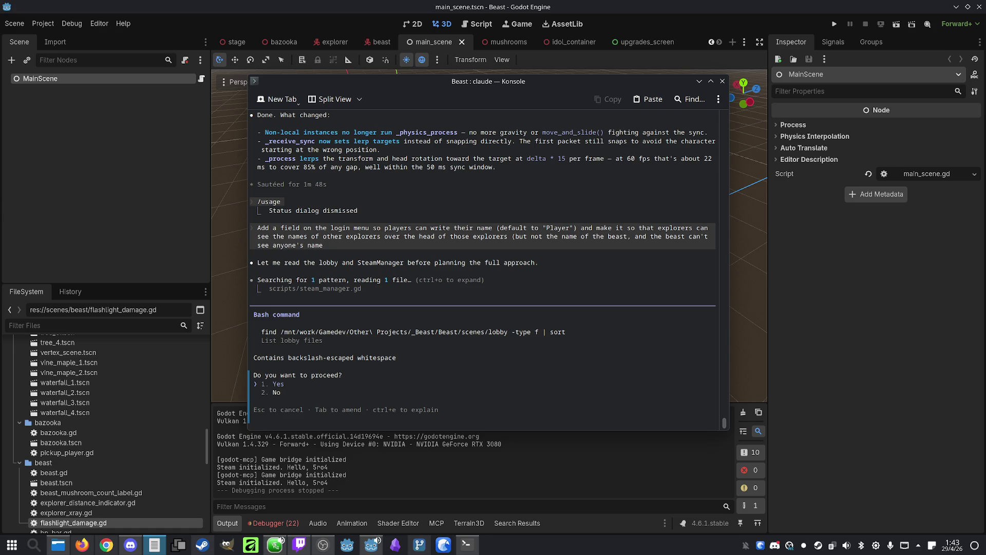
Approve Claude's lobby file listing so it can add the name labels, then return to Godot.
click(534, 400)
key(Return)
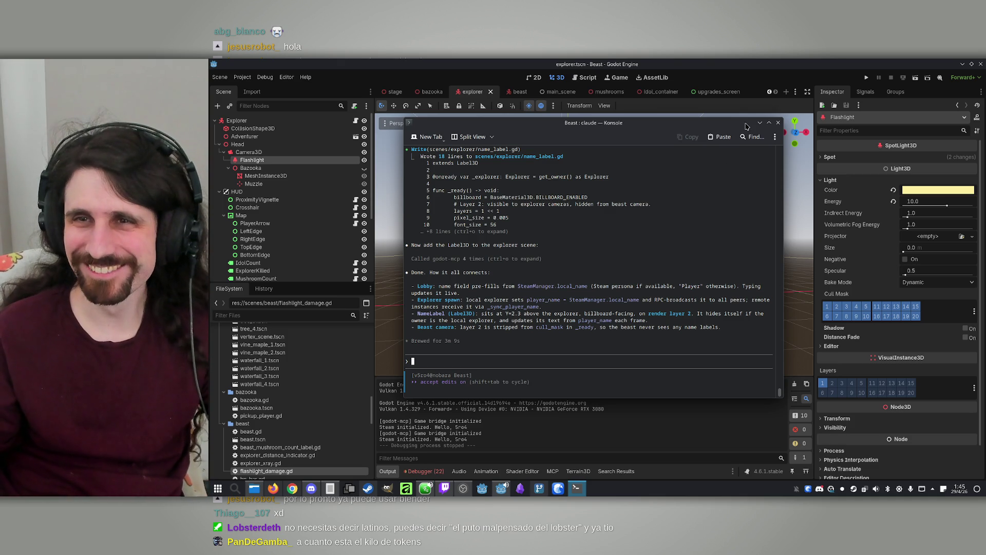
click(834, 61)
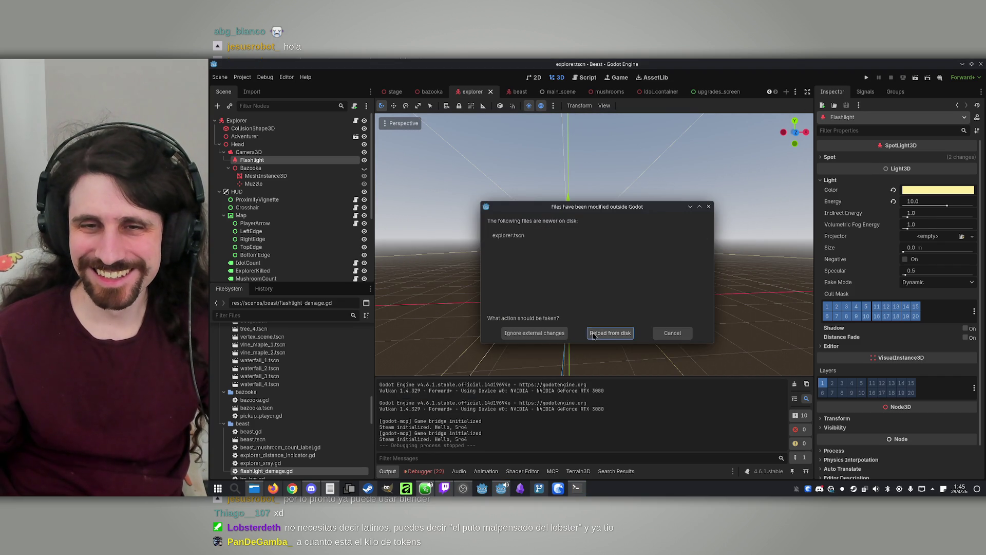
Reload the modified explorer scene from disk and run two Beast debug windows side by side.
click(592, 336)
click(866, 77)
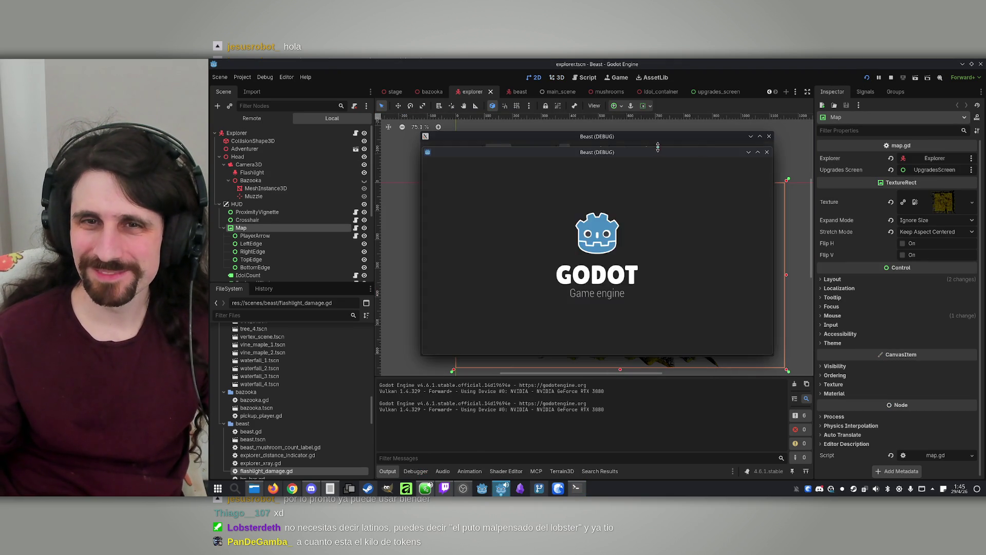
drag(623, 150, 836, 156)
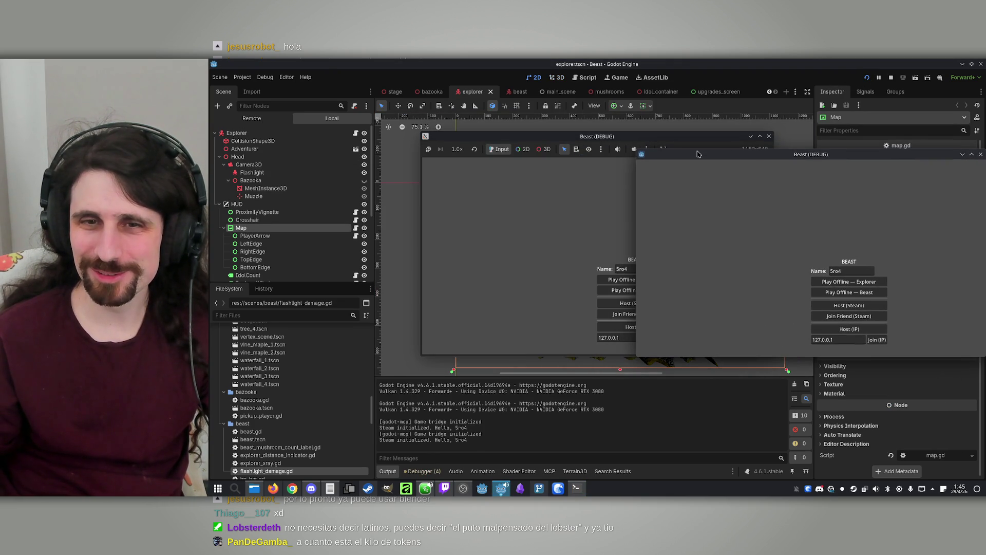
drag(602, 136, 459, 140)
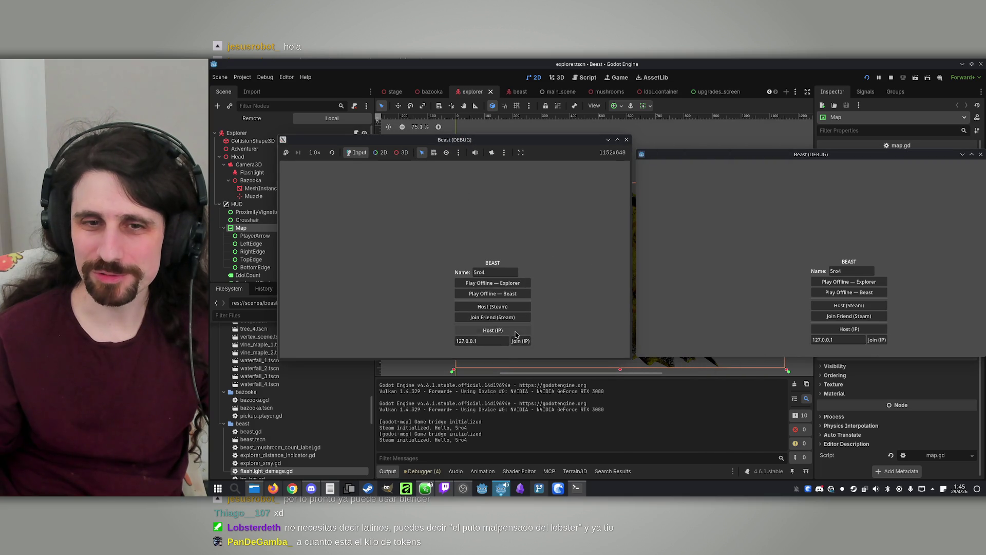
Host a game over IP in the left window and join it from the right one.
click(847, 269)
text(2)
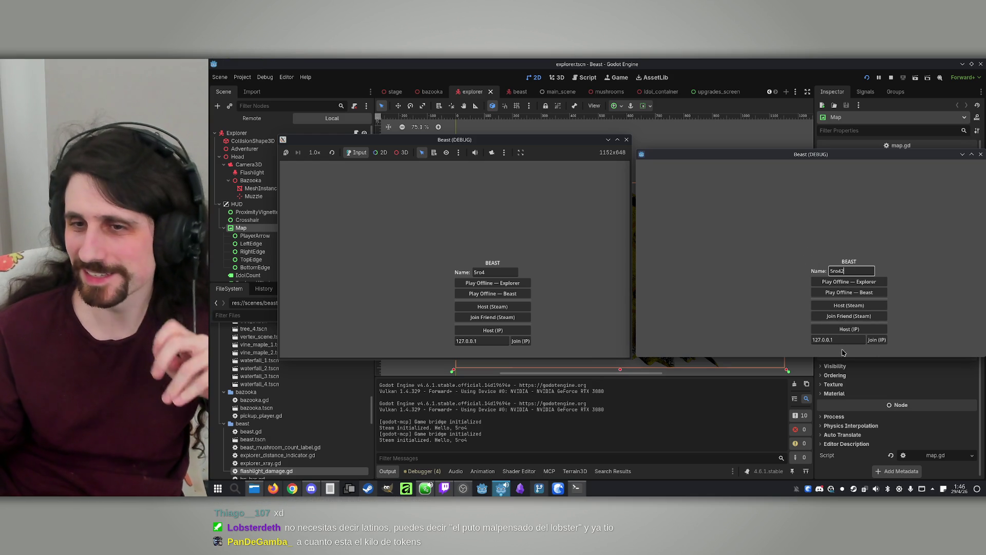
click(497, 336)
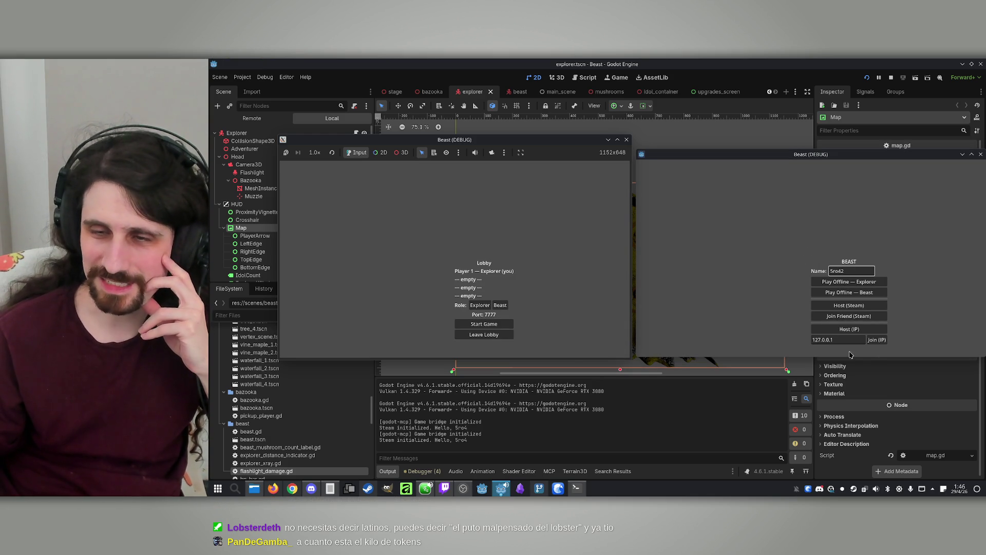
click(873, 341)
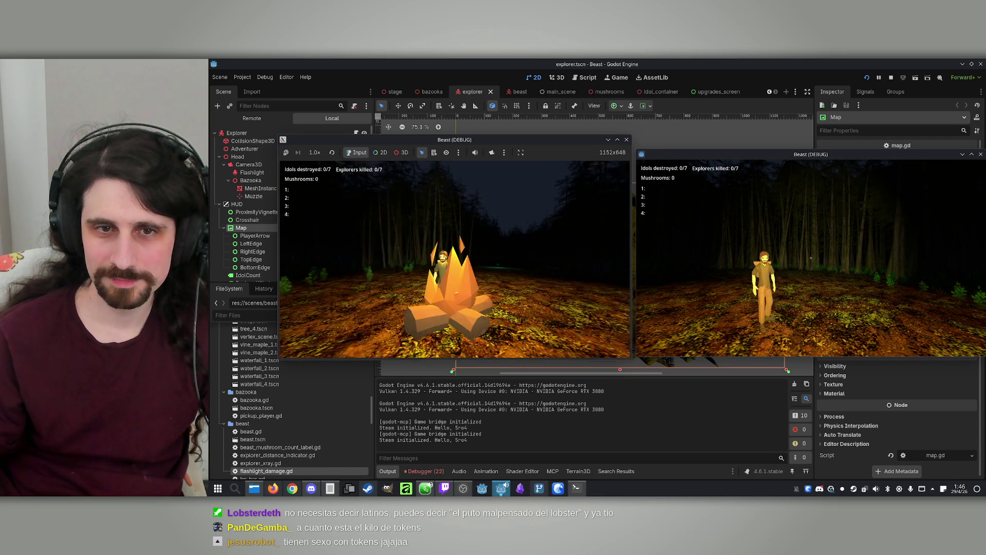
Walk the explorer toward, away from and around the campfire with W, A, S, D to view the other explorer.
key(w)
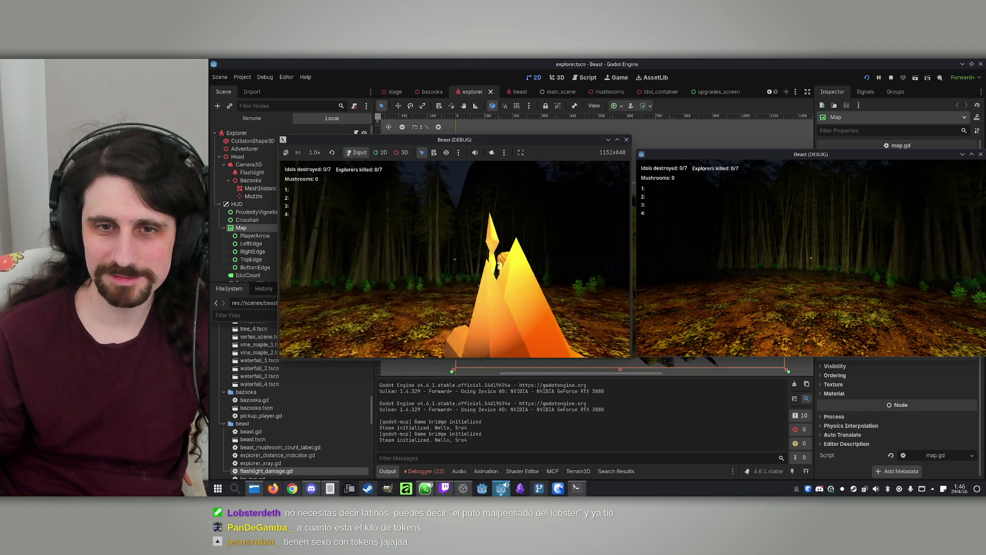
key(s)
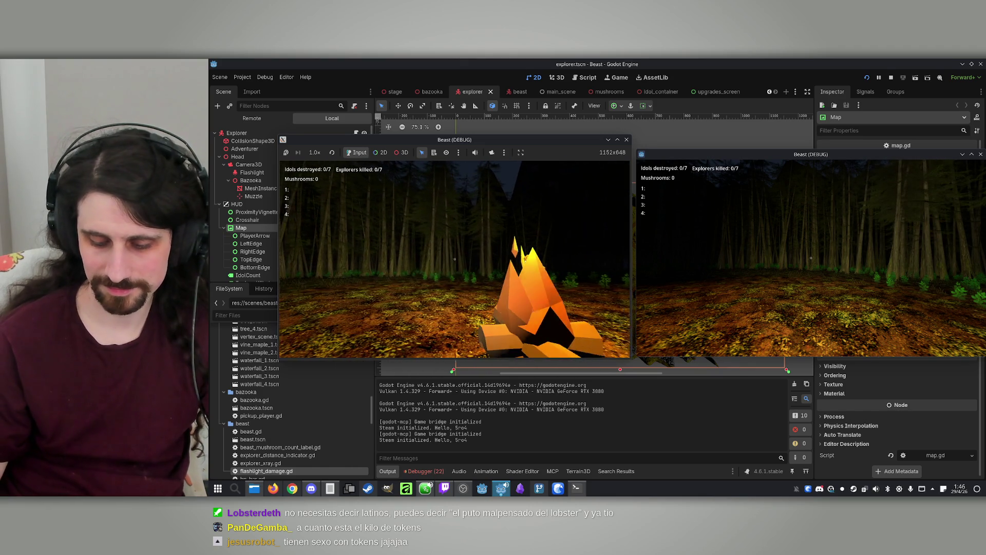
key(w)
key(d)
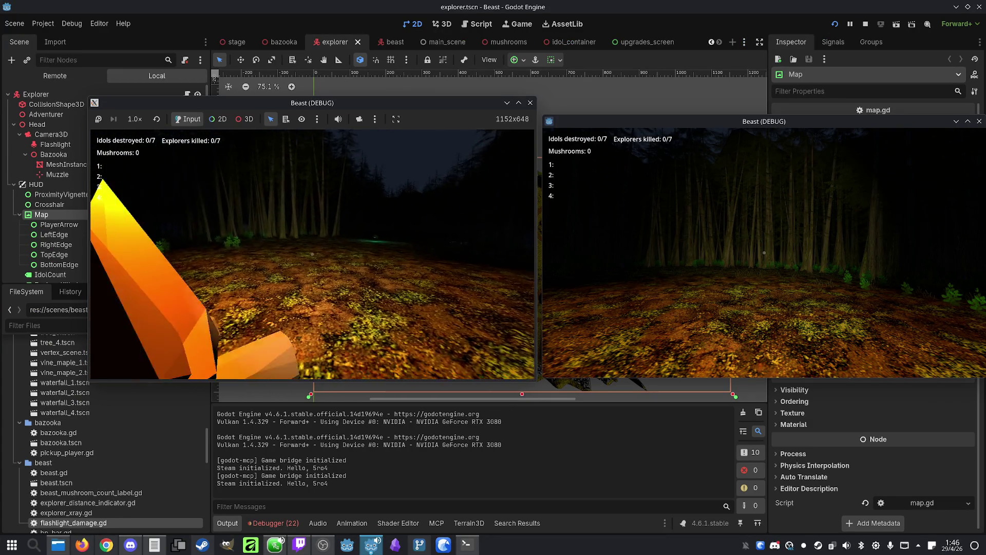
key(a)
key(s)
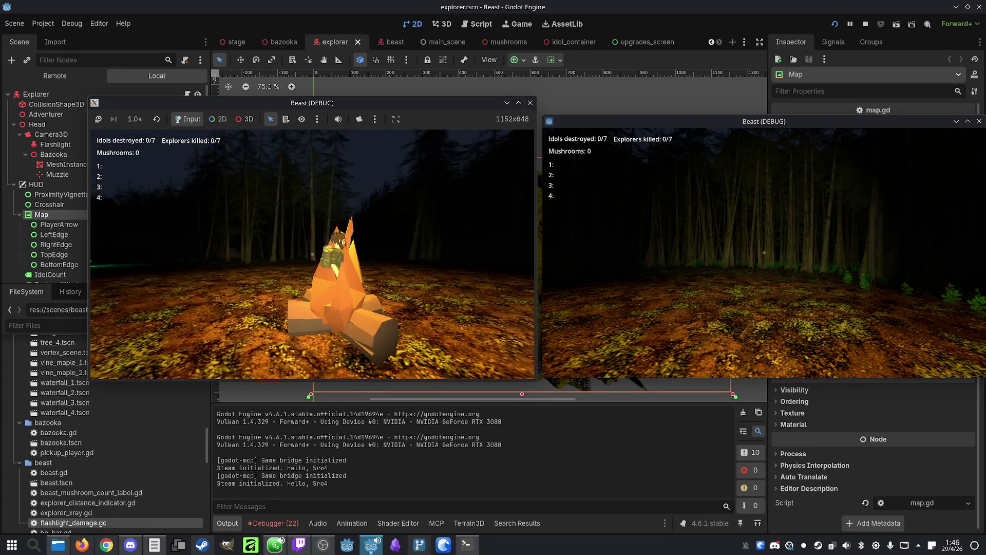
key(w)
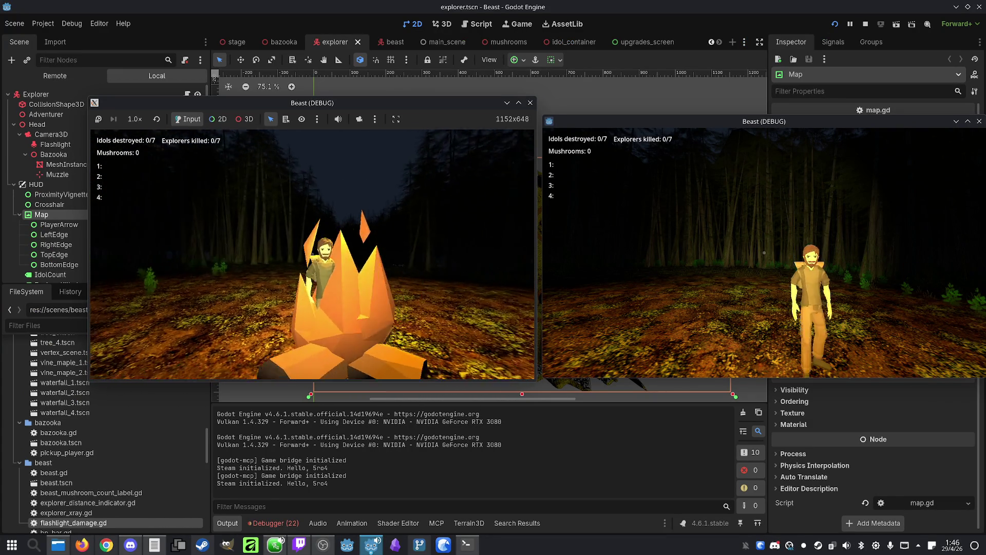
key(s)
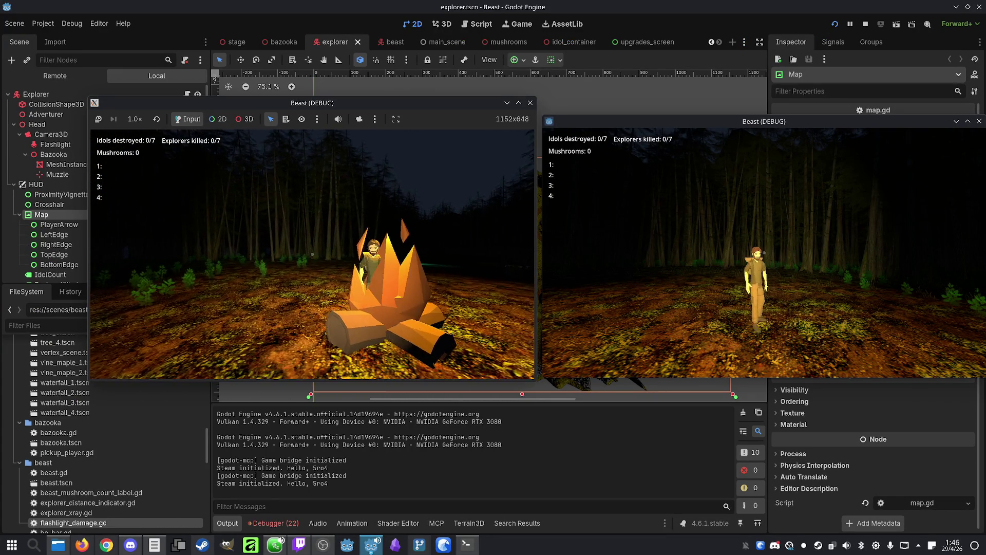
key(d)
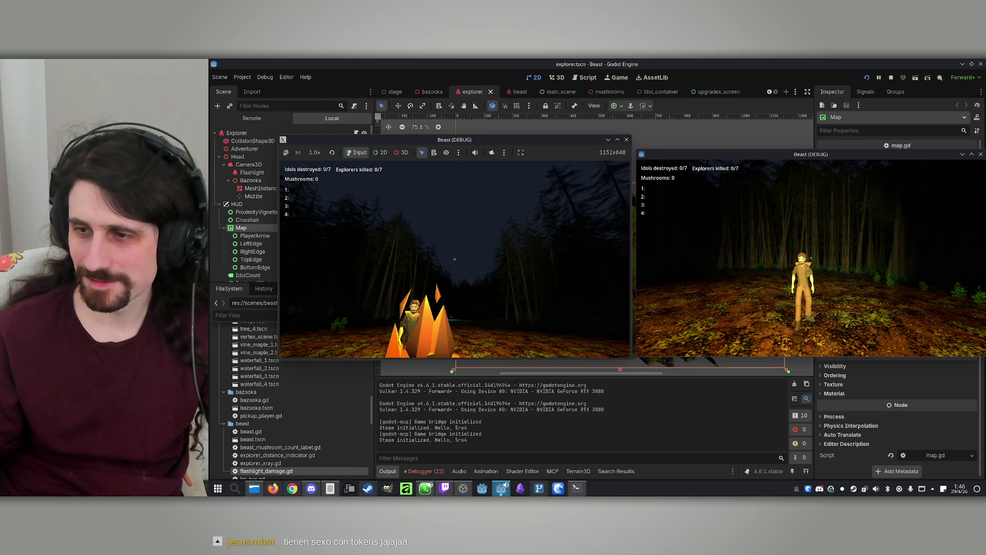
key(super)
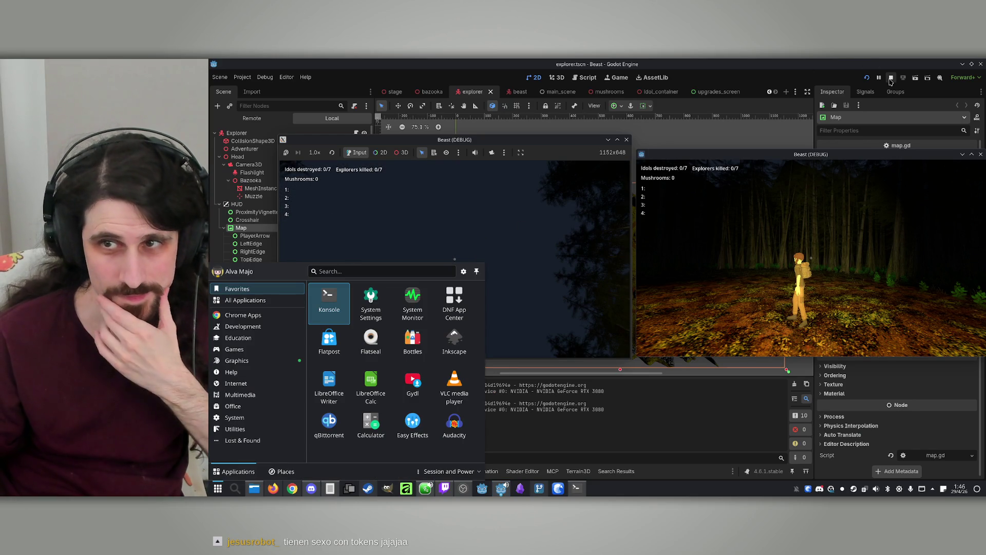
Stop the test game and select the explorer's NameLabel node in the Scene dock.
click(890, 78)
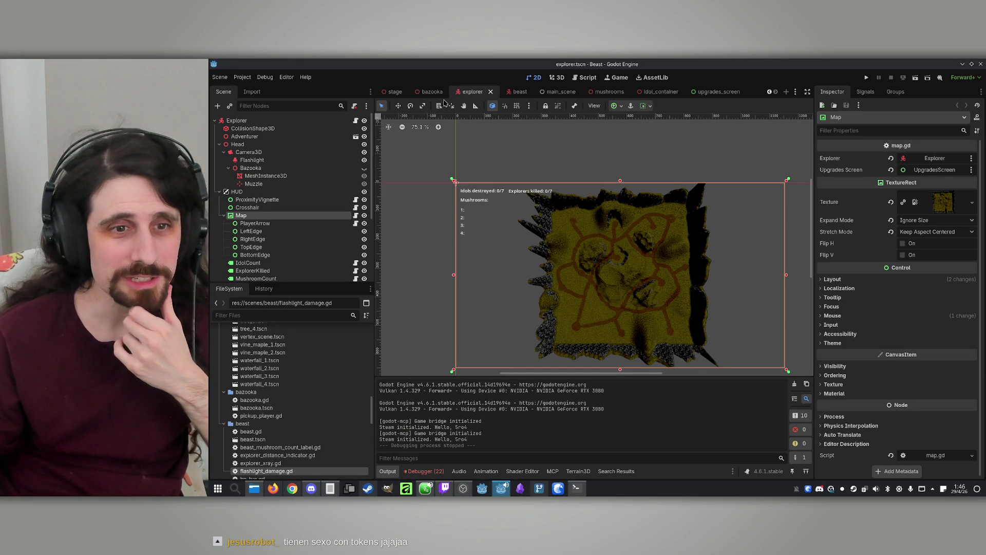
scroll(256, 221, down, 4)
click(247, 273)
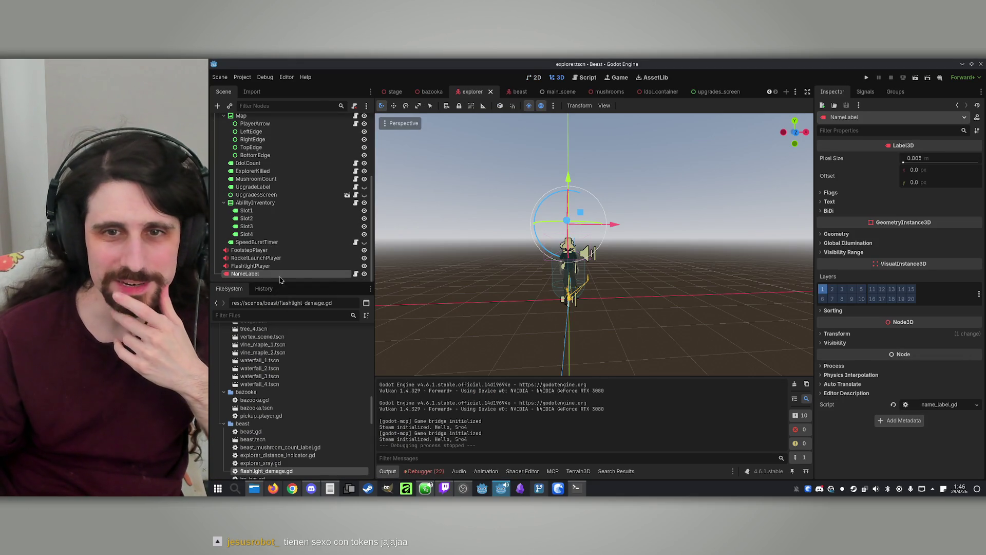
scroll(611, 214, up, 5)
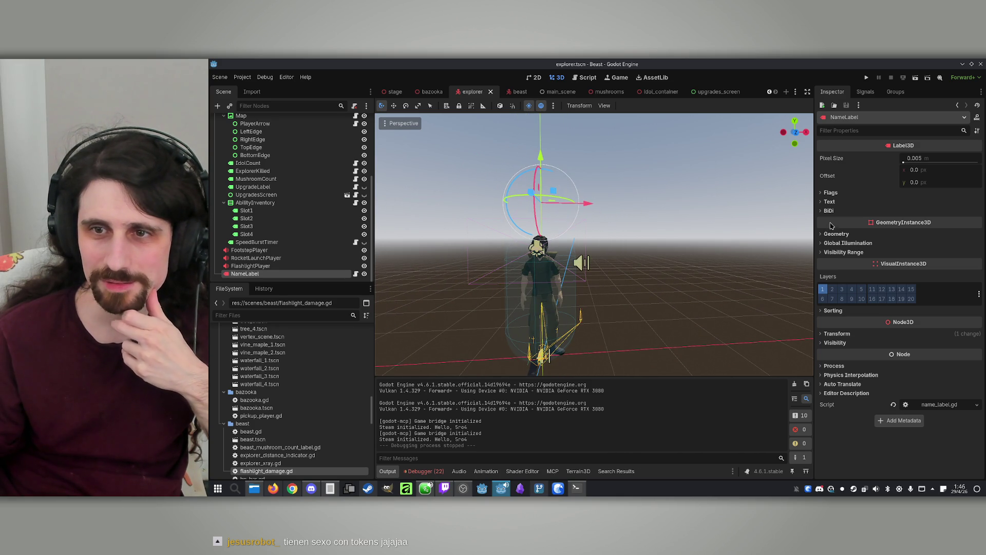
Enter TEST as the NameLabel's Text property, then run the project.
click(274, 266)
click(275, 274)
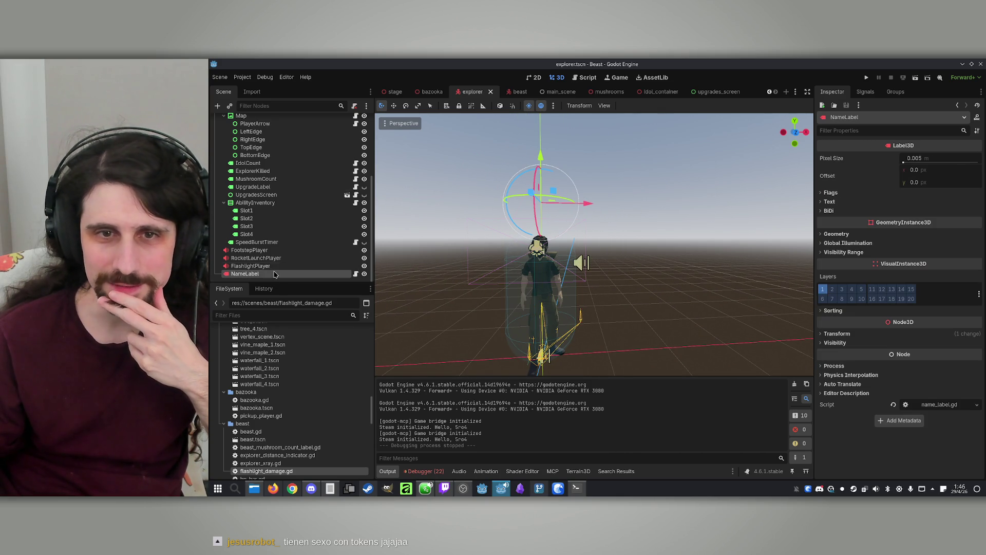
click(828, 201)
click(851, 256)
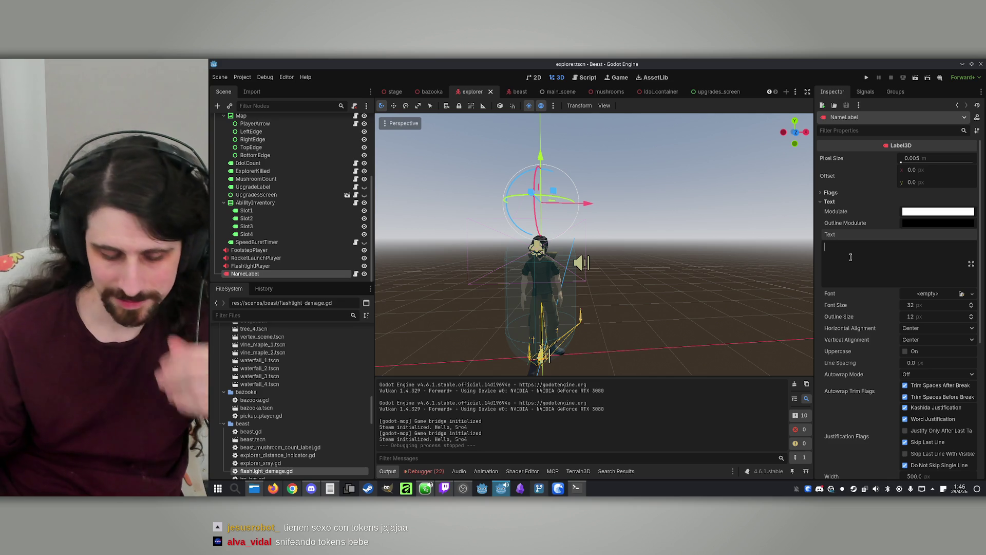
text(TEST)
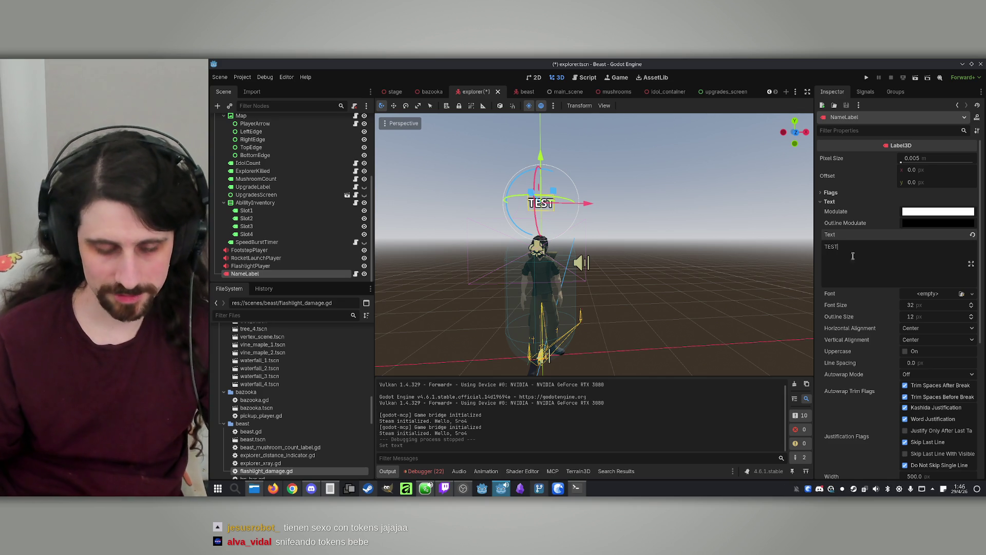
click(868, 78)
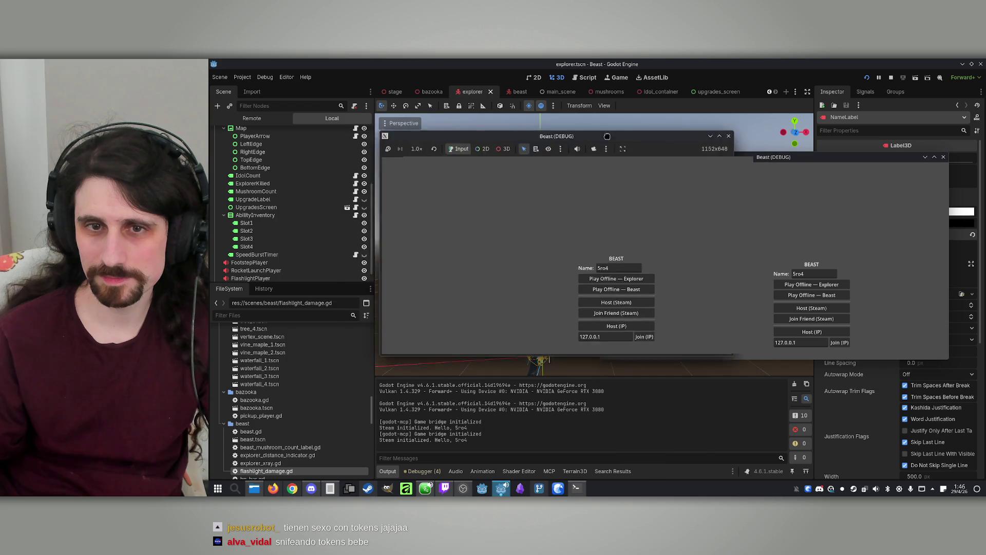
Host over IP, join from the second instance and start the match, then stop the run with F8.
click(478, 331)
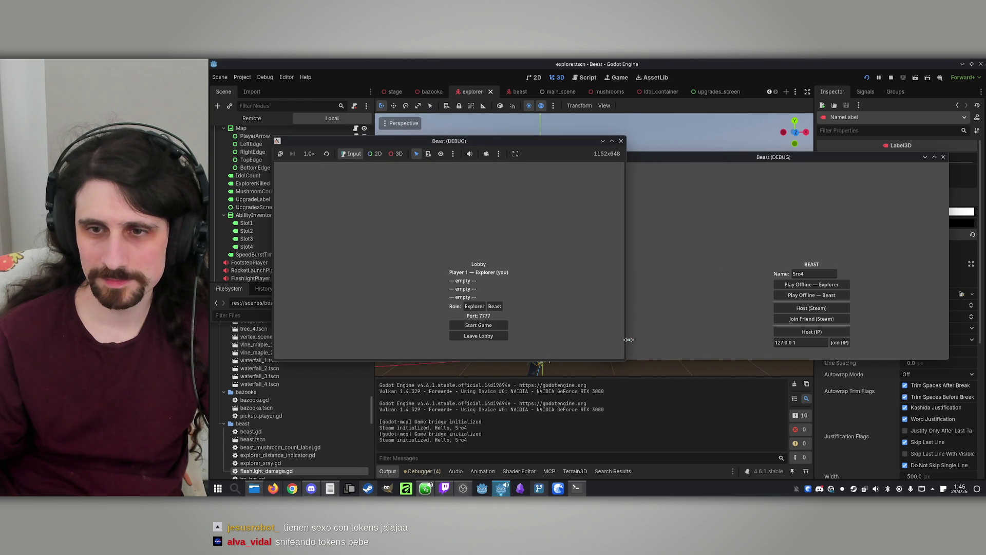
click(839, 342)
click(485, 325)
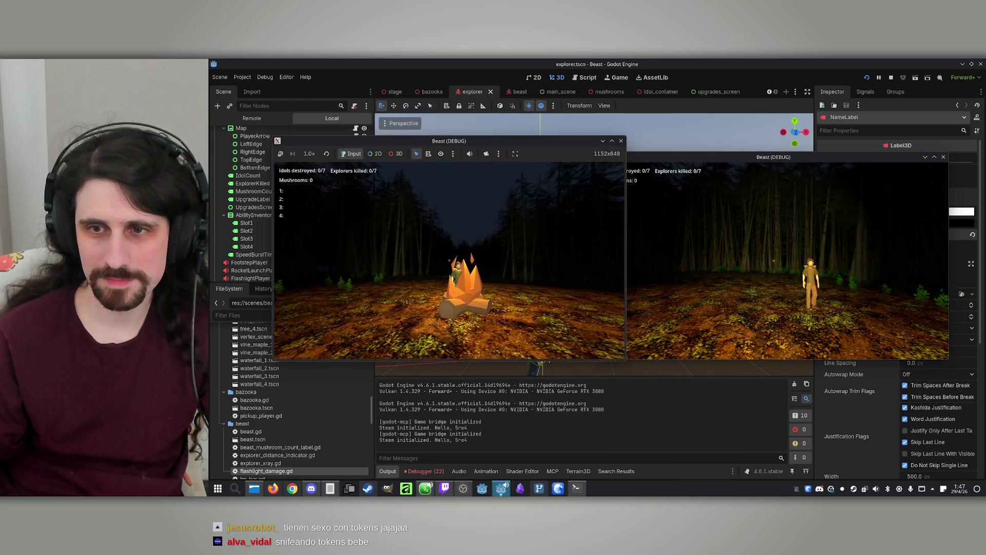
key(super)
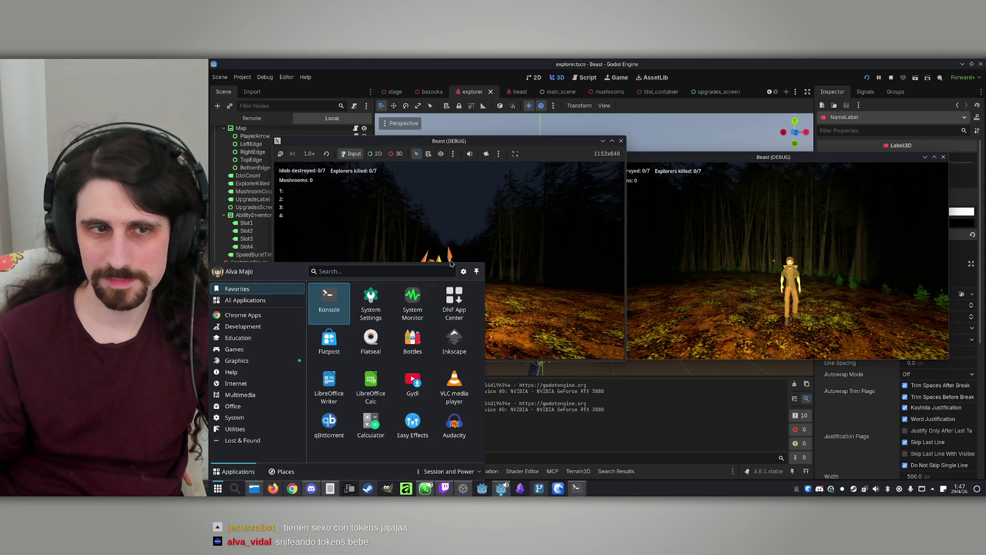
click(256, 105)
key(F8)
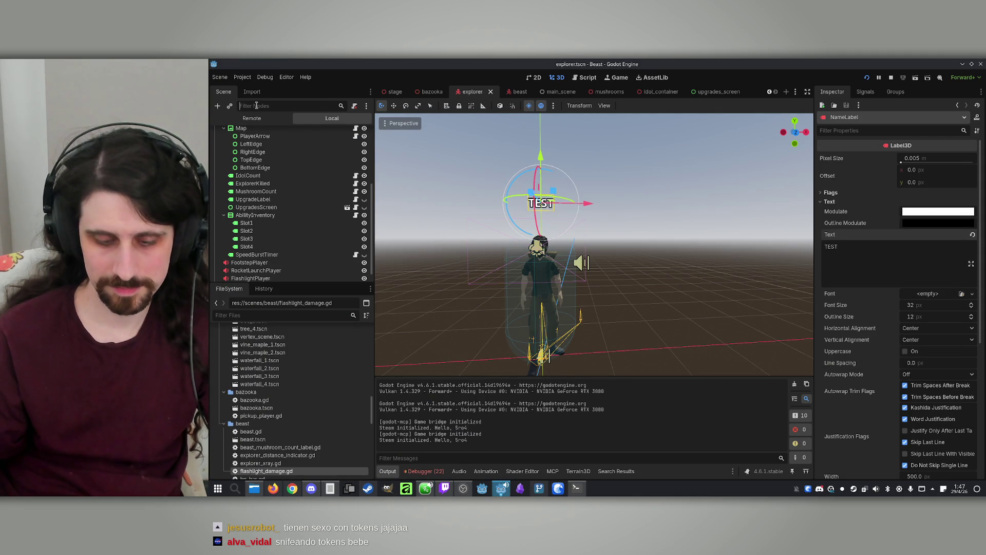
Filter the Scene dock by 'name' and select the NameLabel node.
text(name)
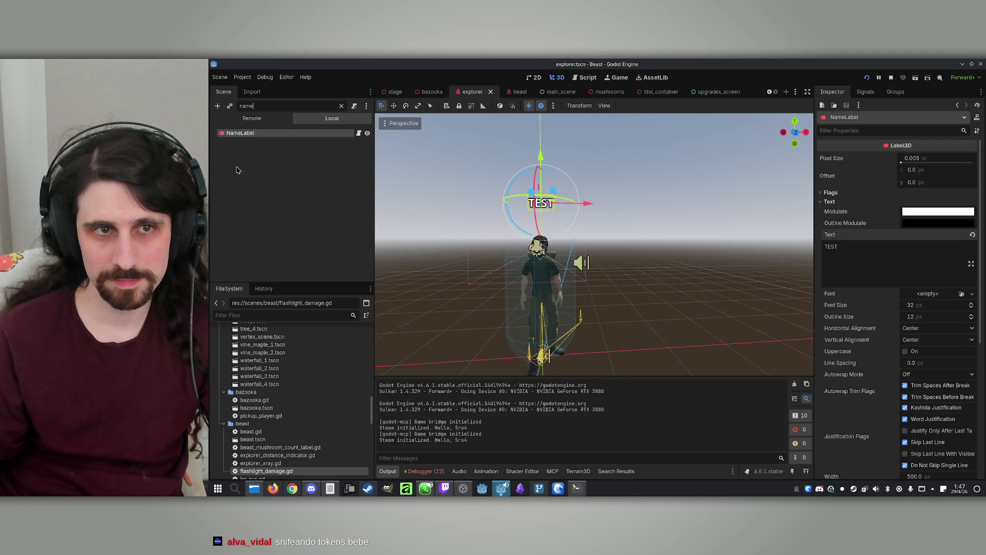
click(248, 134)
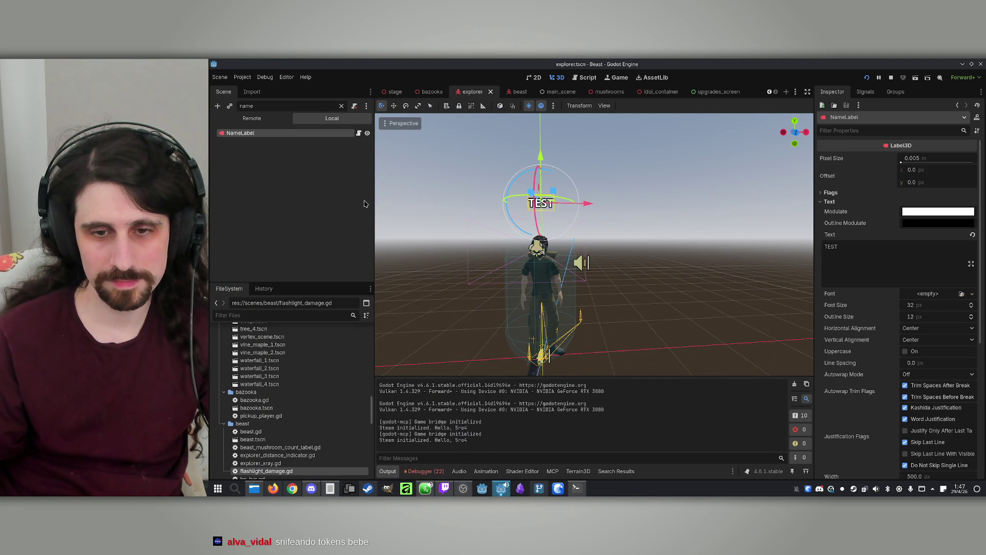
click(575, 489)
click(576, 489)
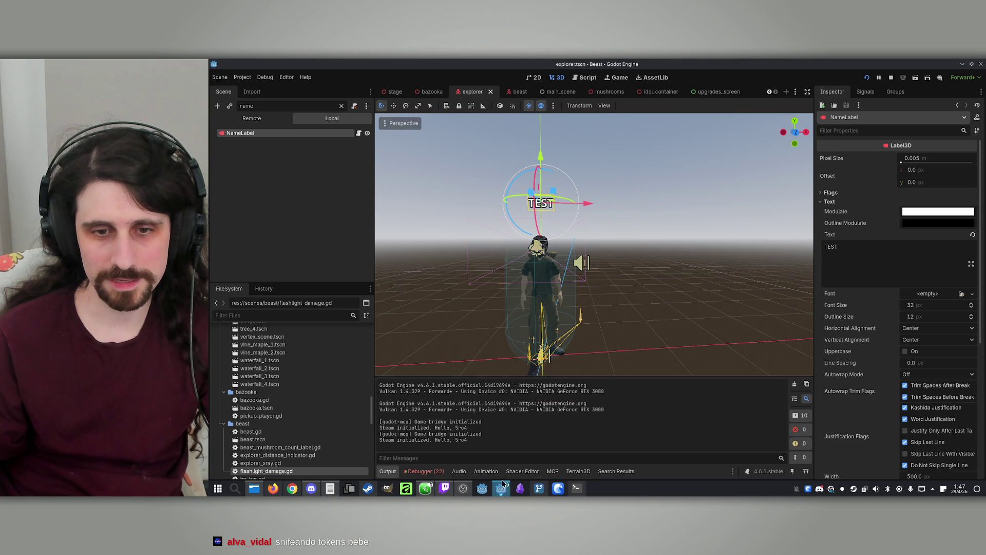
Bring the running Beast game forward, then switch the Scene dock to the Remote tree.
mouse_move(499, 489)
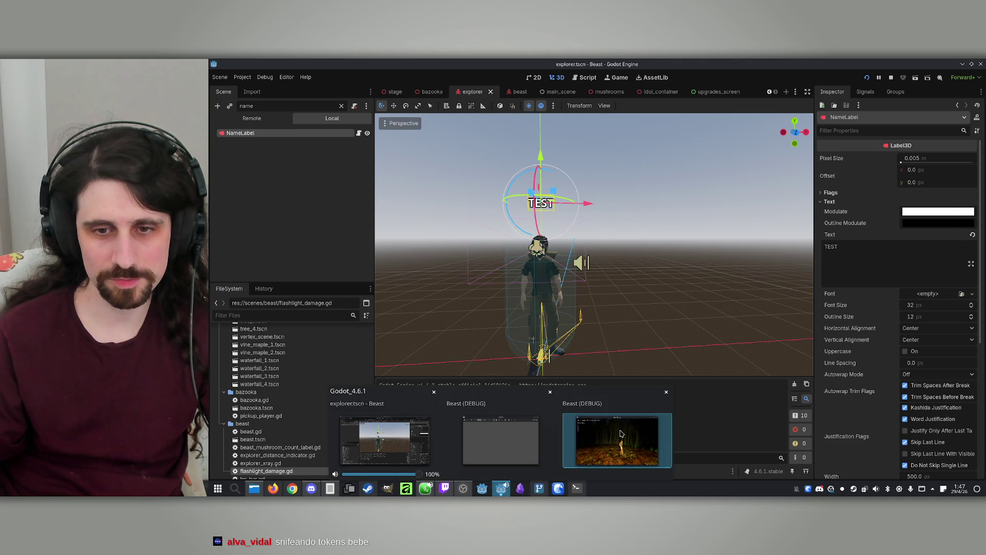
click(616, 441)
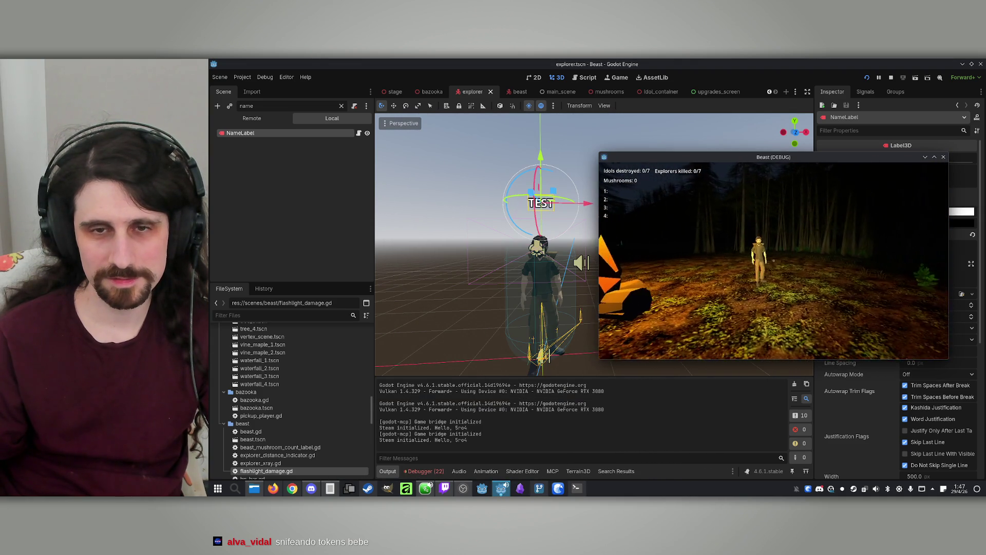
key(super)
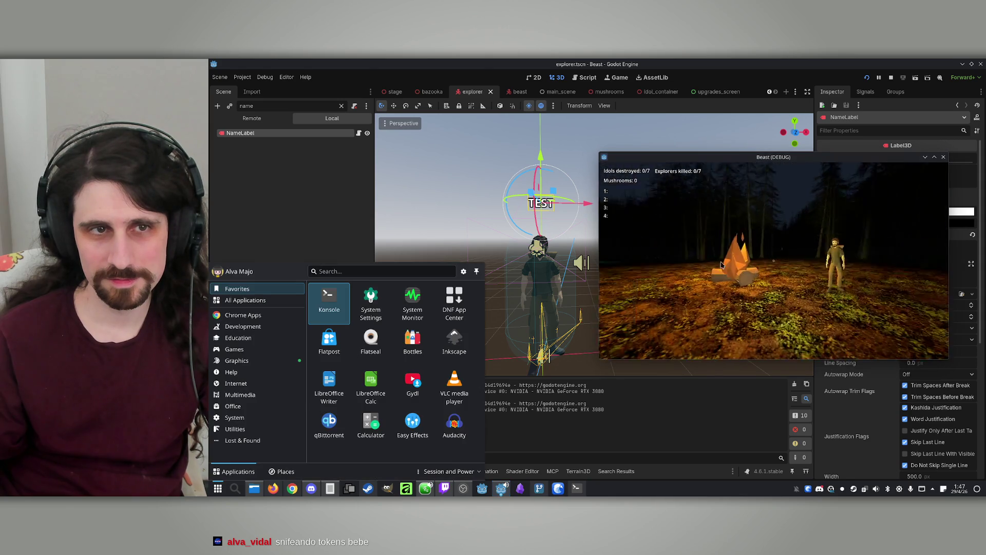
click(252, 118)
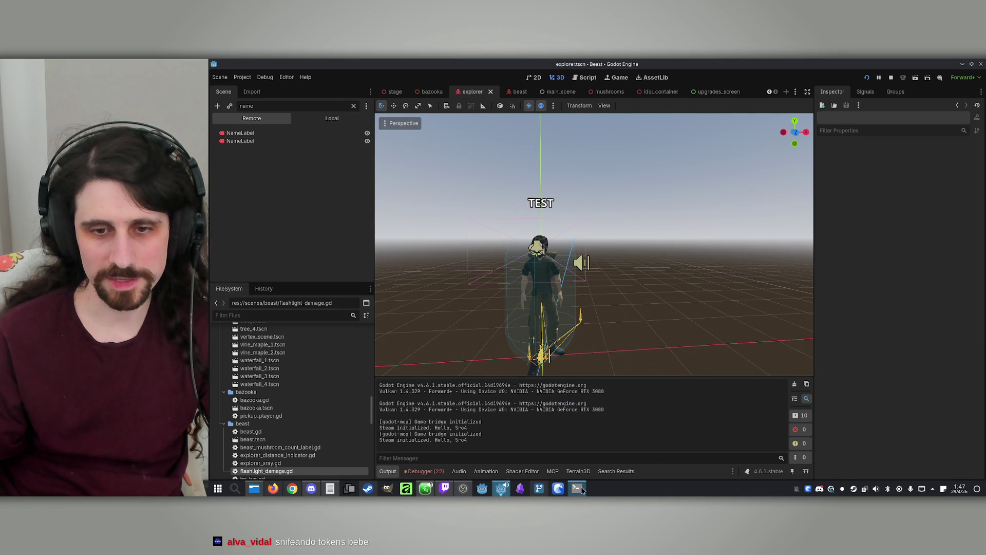
Move the game window to the right and inspect the second remote NameLabel's Label3D properties.
click(576, 488)
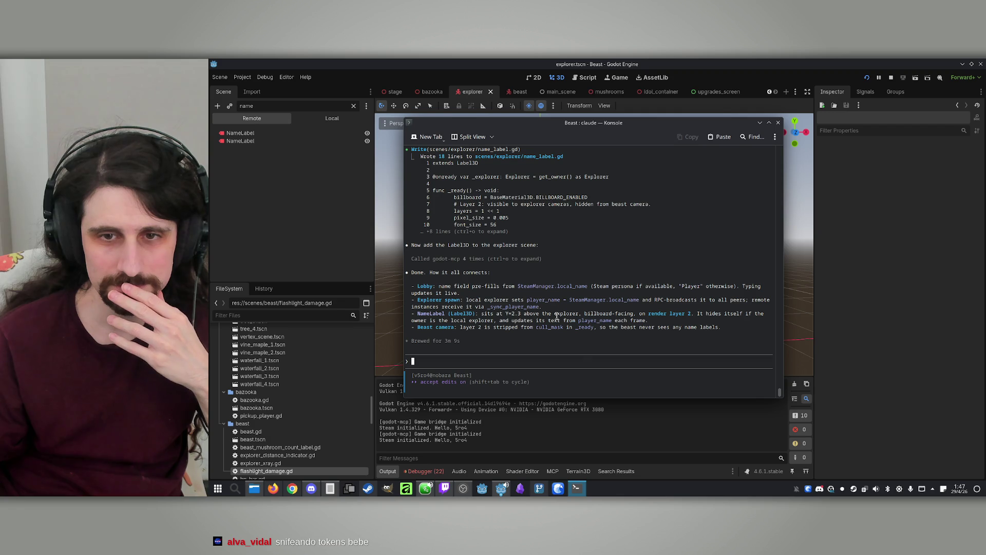
click(578, 493)
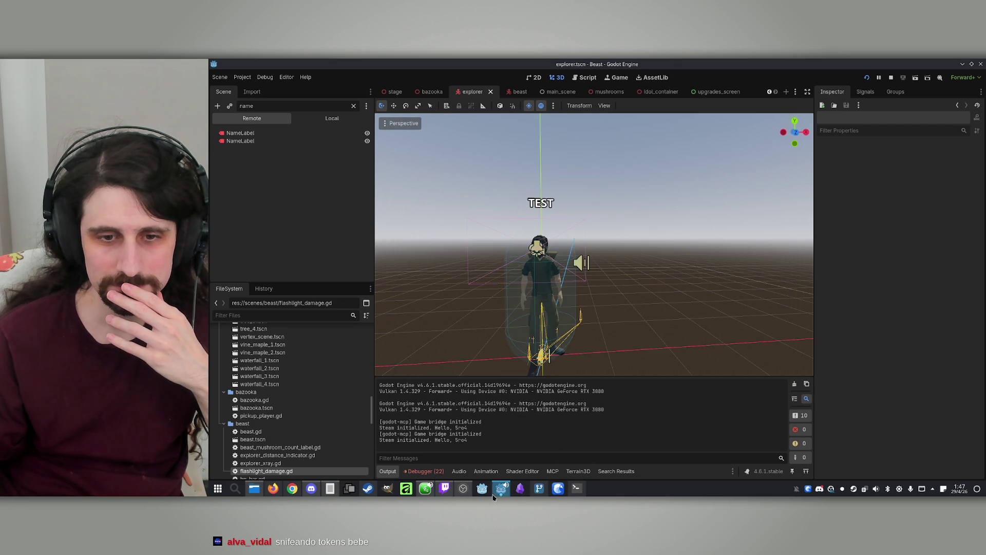
mouse_move(499, 494)
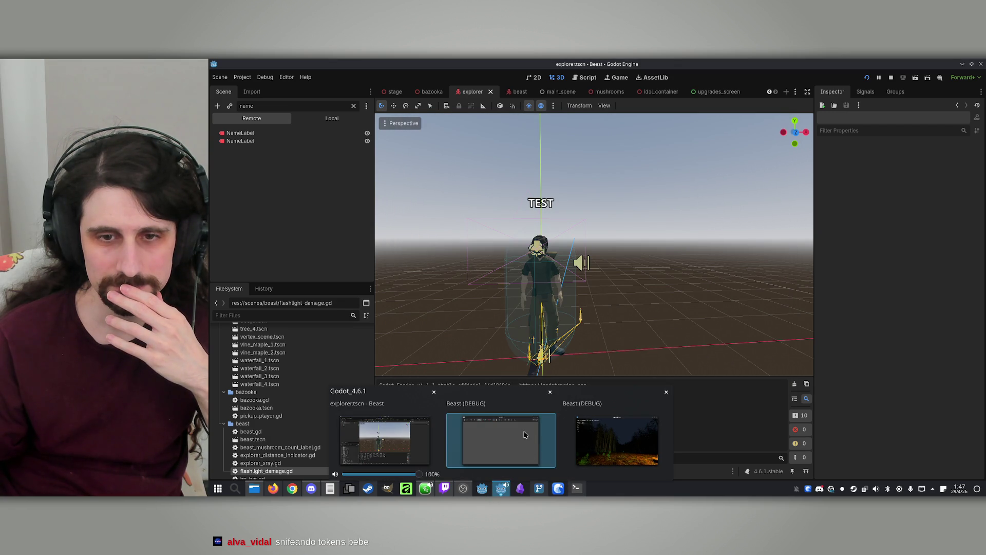
click(491, 434)
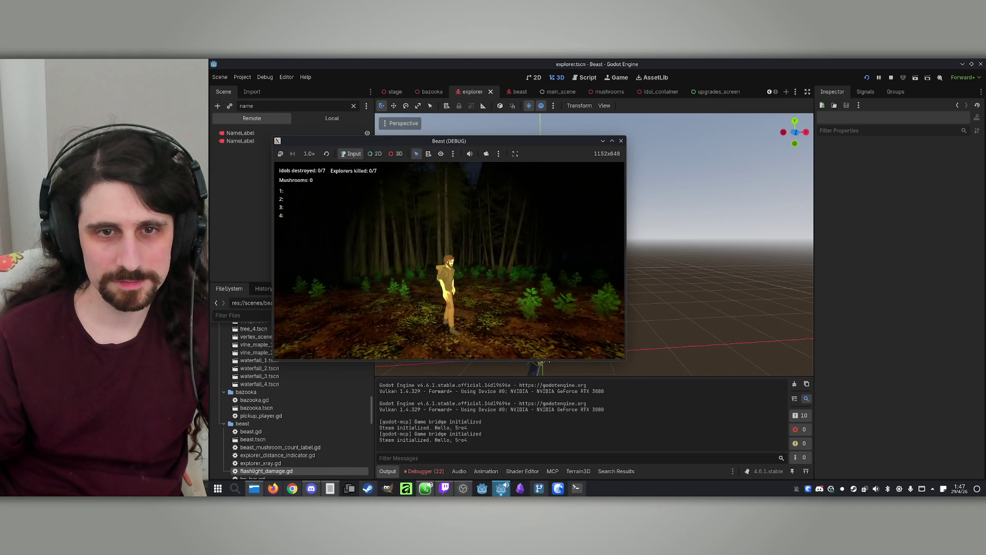
key(super)
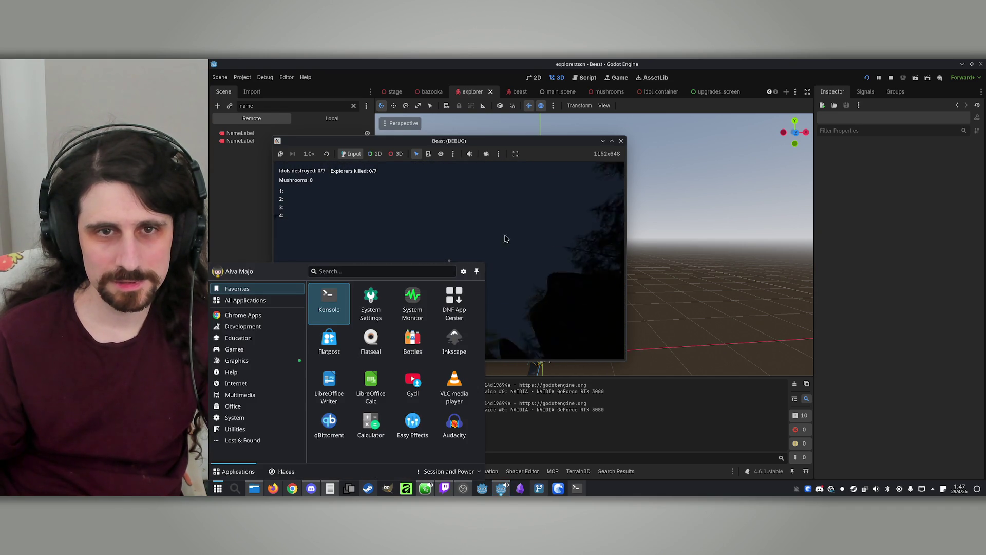
mouse_move(449, 141)
mouse_down()
mouse_move(633, 152)
mouse_move(584, 149)
mouse_up()
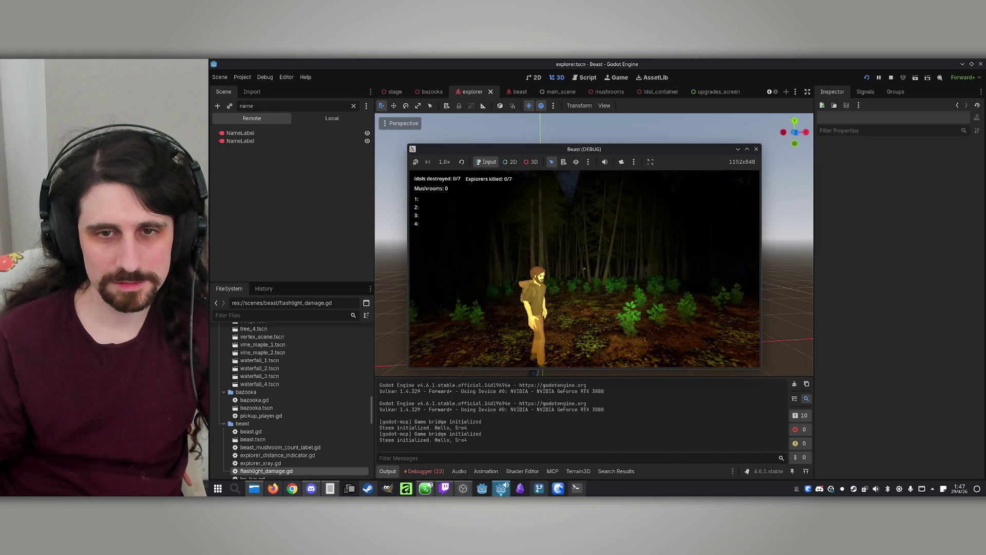
key(super)
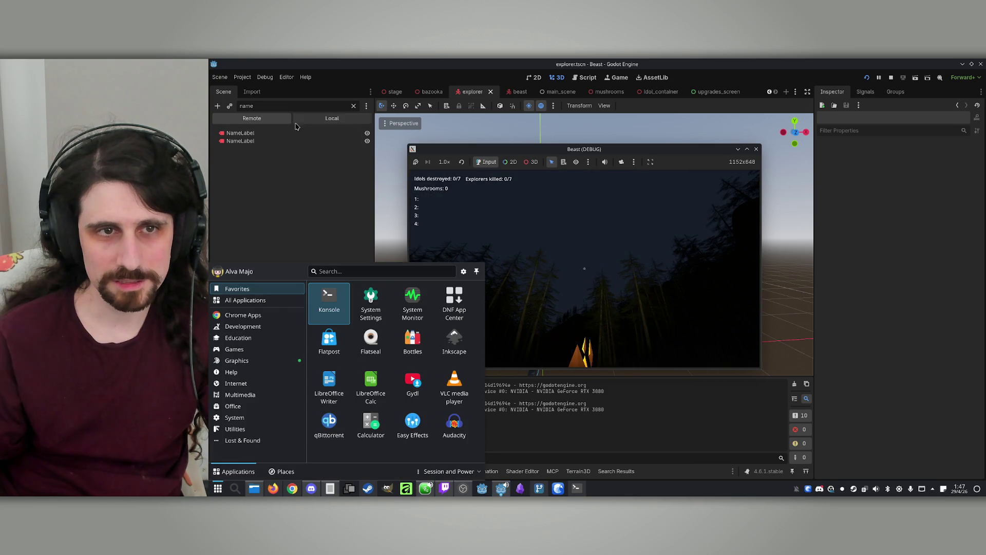
click(241, 141)
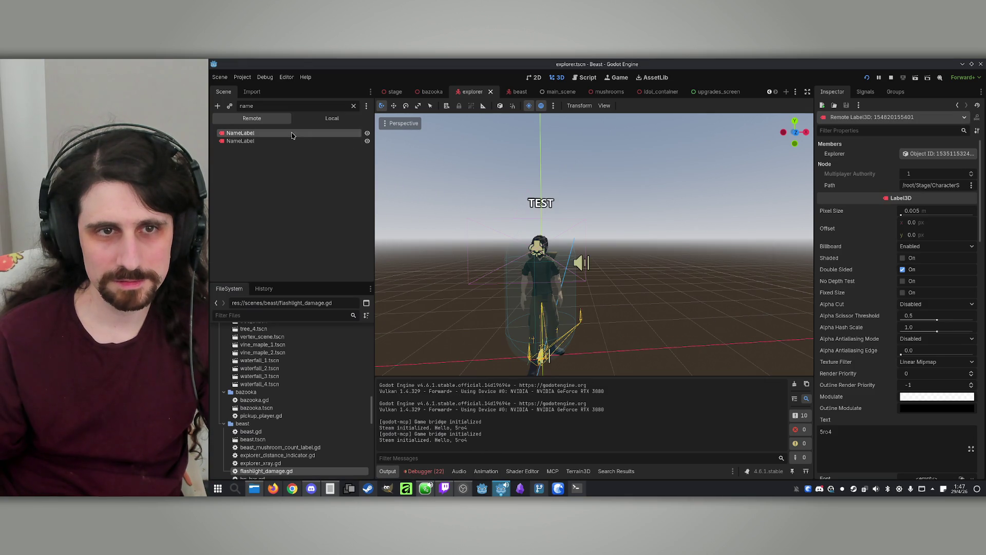
Clear the node filter and inspect both explorers' NameLabel nodes in the Remote tree.
click(354, 106)
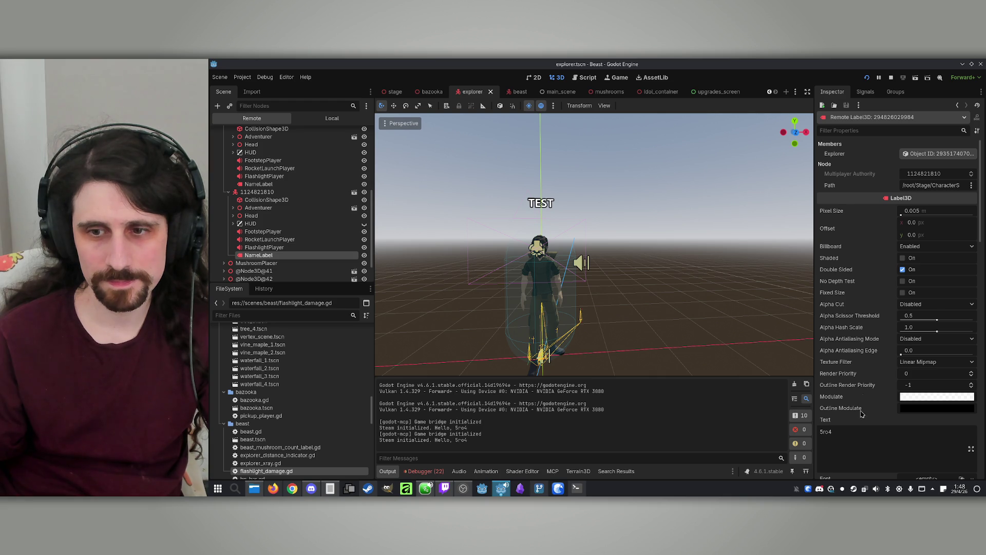
scroll(855, 399, down, 2)
click(840, 397)
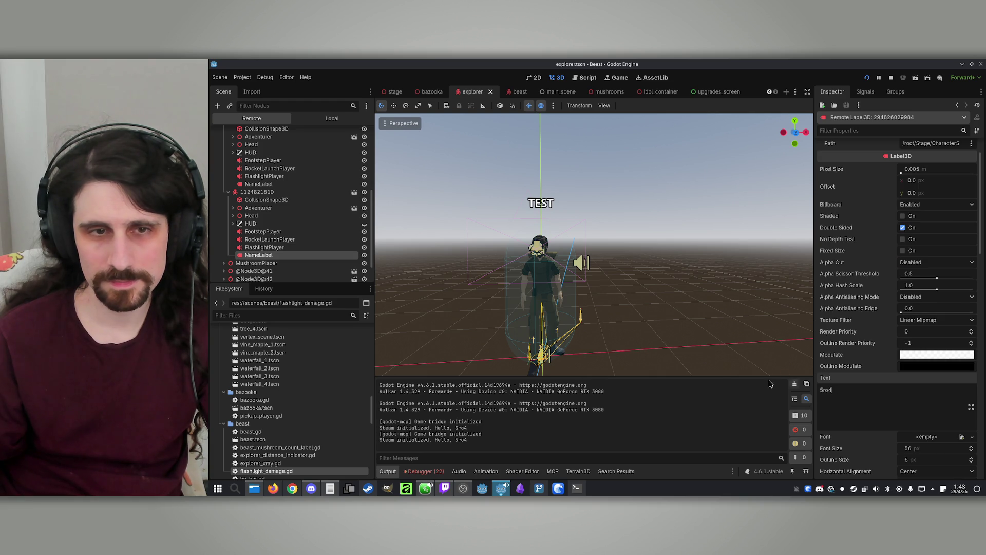
click(259, 184)
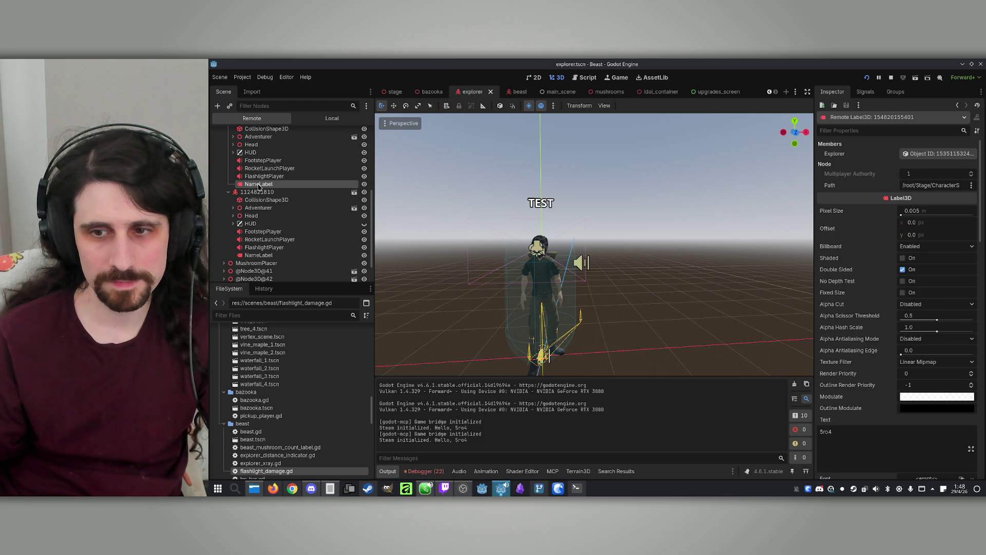
click(268, 255)
Select explorer node '1' to view its CharacterBody3D members and player name.
scroll(280, 214, up, 1)
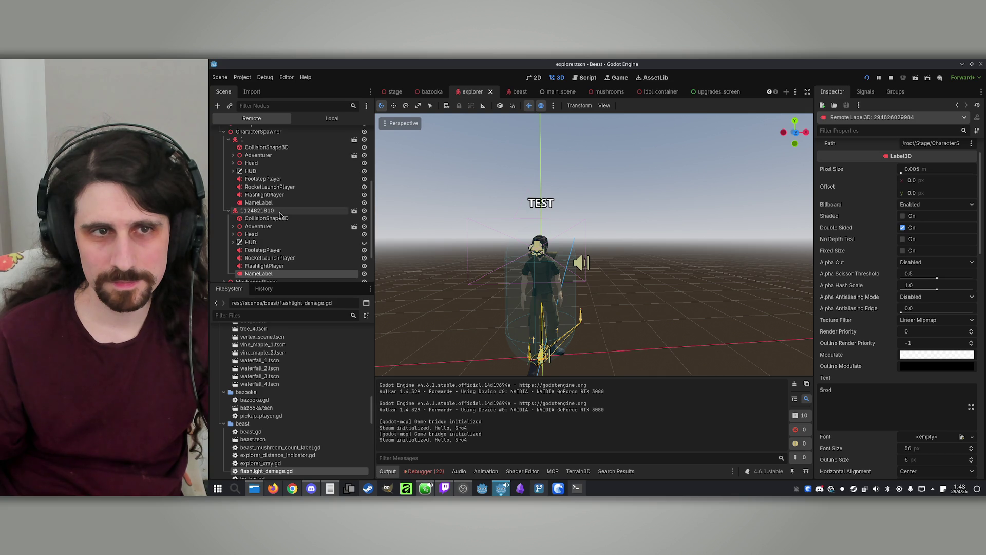
scroll(280, 215, up, 2)
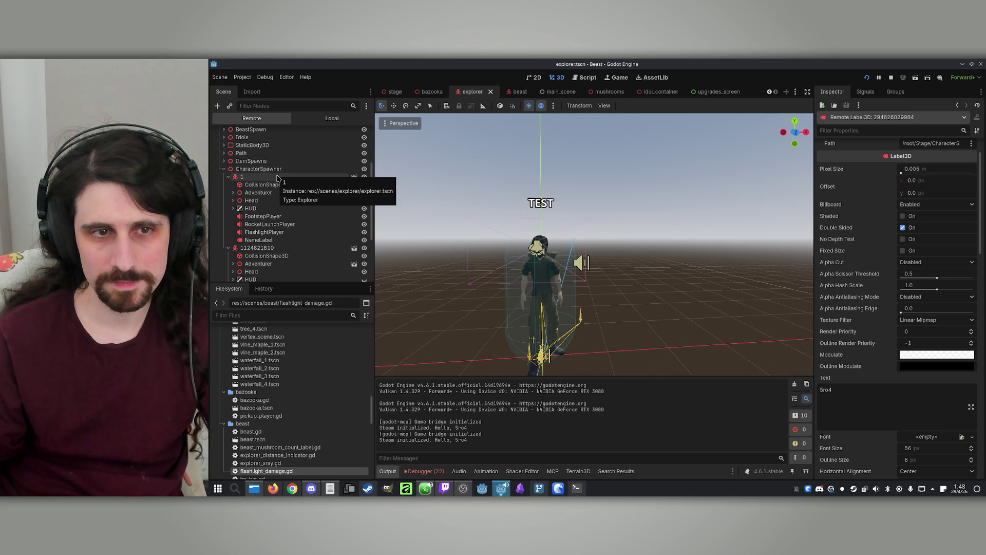
click(277, 178)
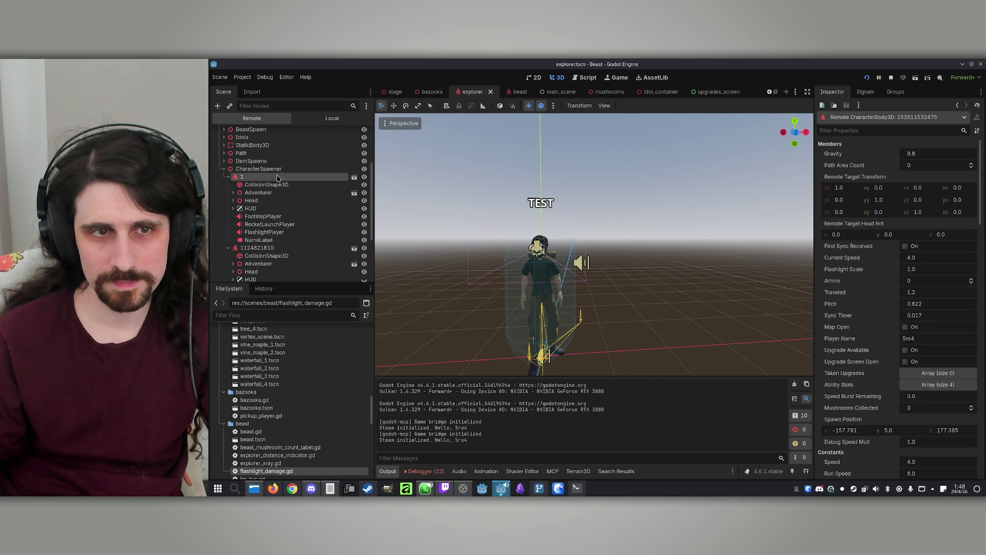
Hide the second explorer node and check the result in the running game.
click(364, 249)
mouse_move(498, 490)
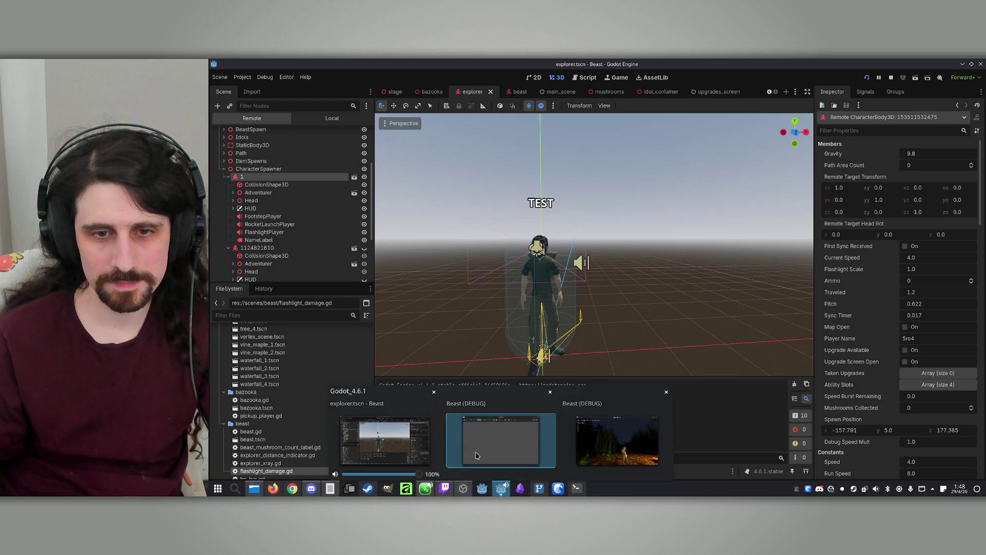
click(496, 440)
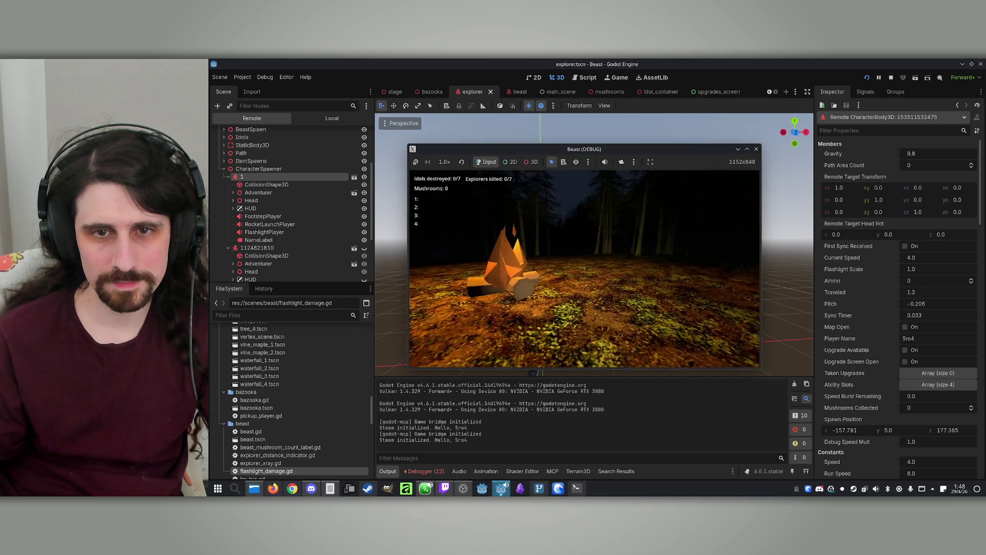
key(super)
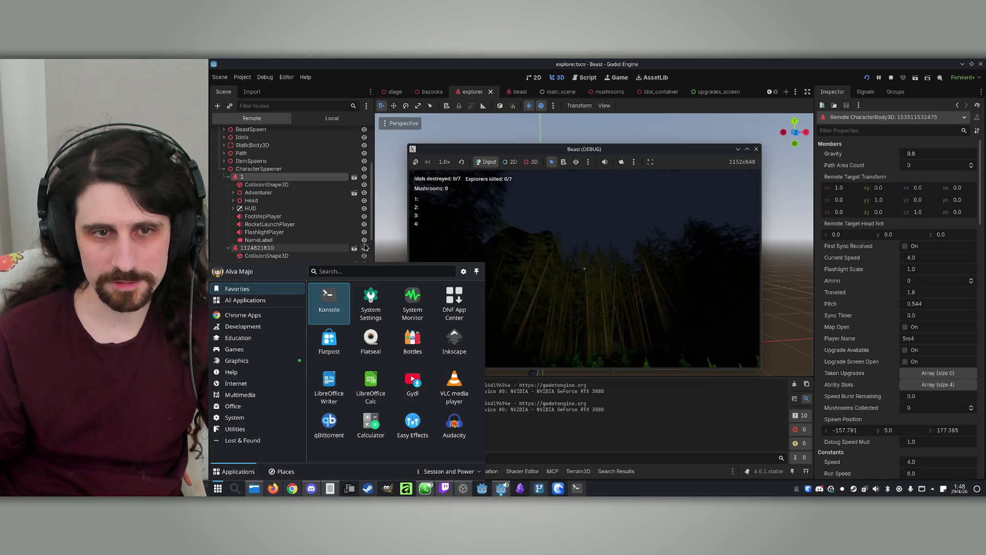
click(493, 452)
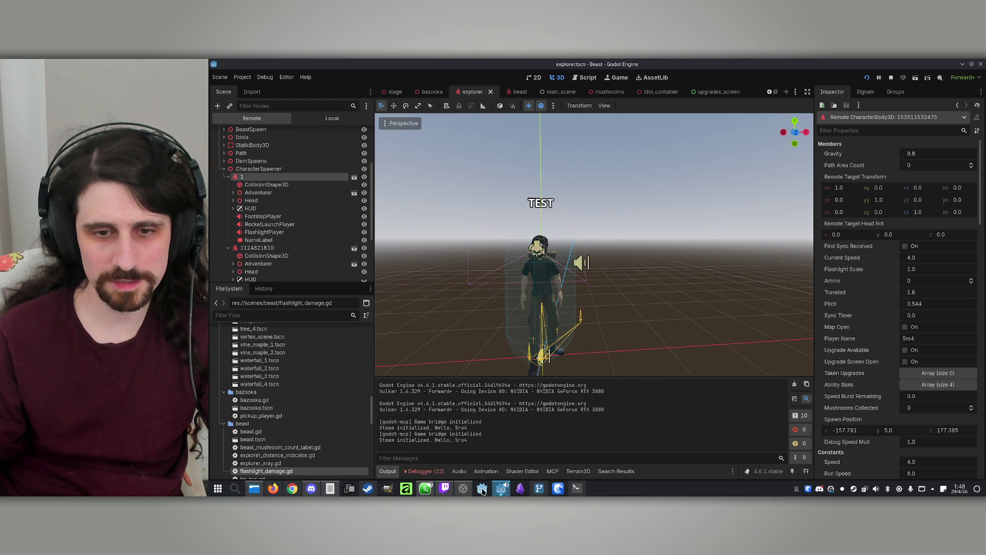
Recheck the game, then inspect the first explorer's remote NameLabel from behind.
mouse_move(498, 487)
click(495, 442)
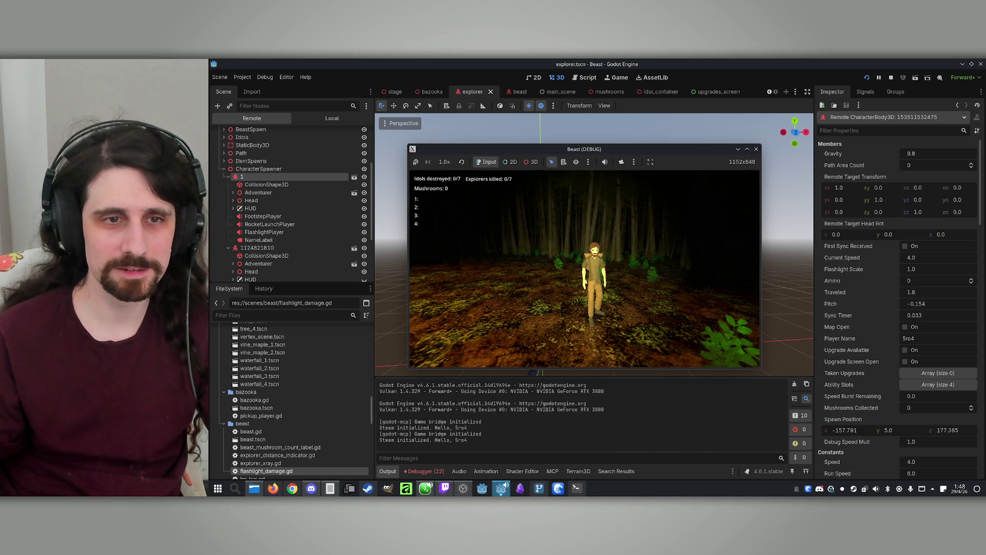
key(super)
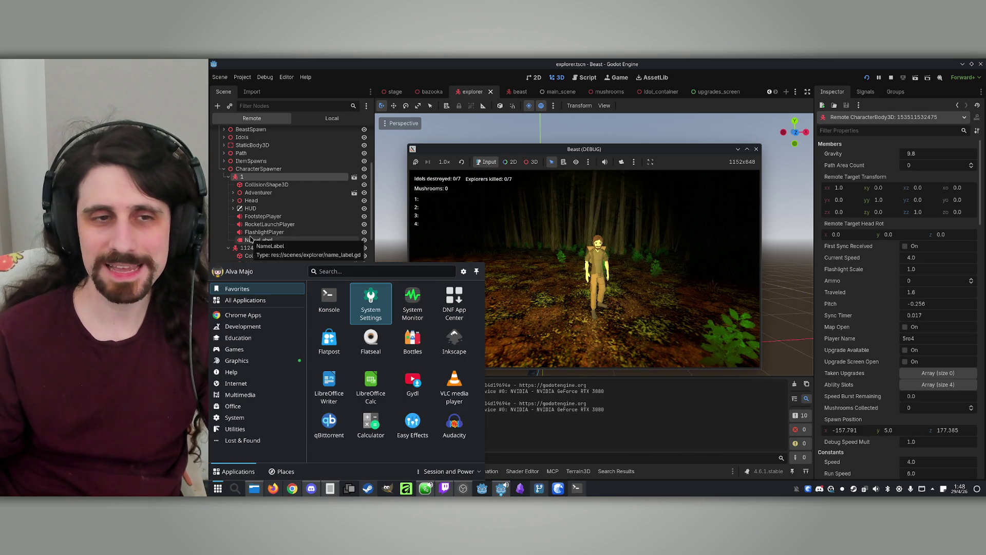
click(251, 239)
mouse_move(546, 177)
mouse_down()
mouse_move(745, 189)
mouse_move(750, 198)
mouse_up()
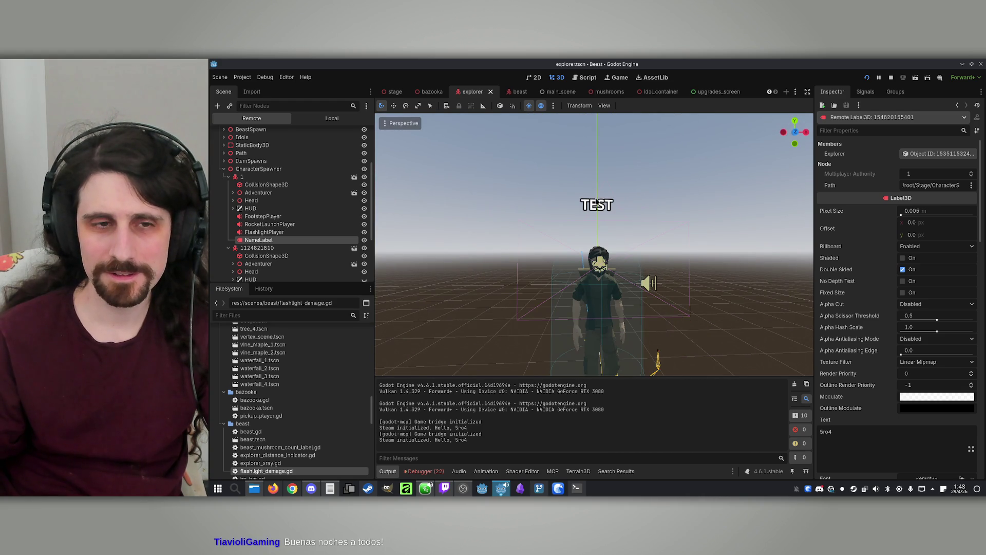
Set Billboard to Disabled on the first explorer's remote NameLabel and check the game.
click(280, 232)
click(286, 241)
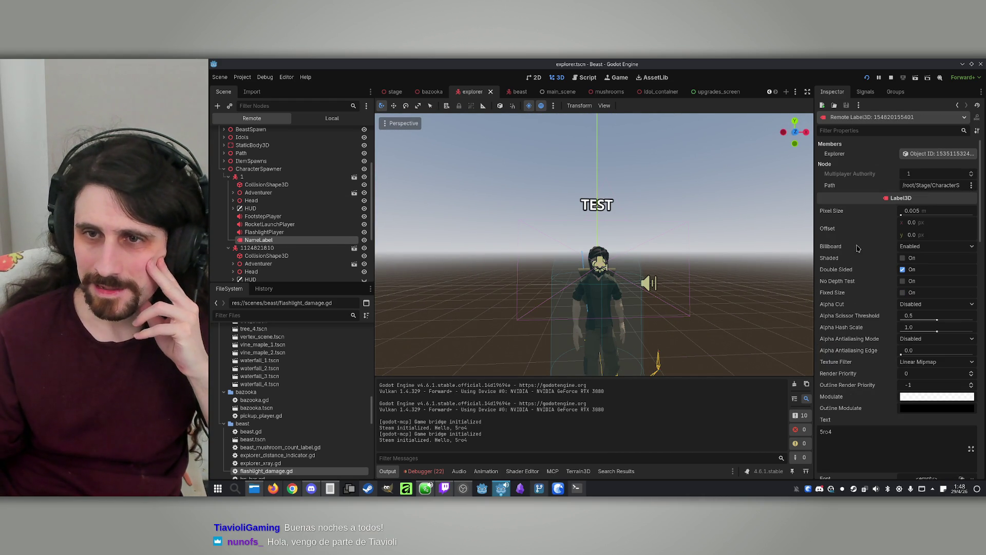
click(904, 248)
click(910, 259)
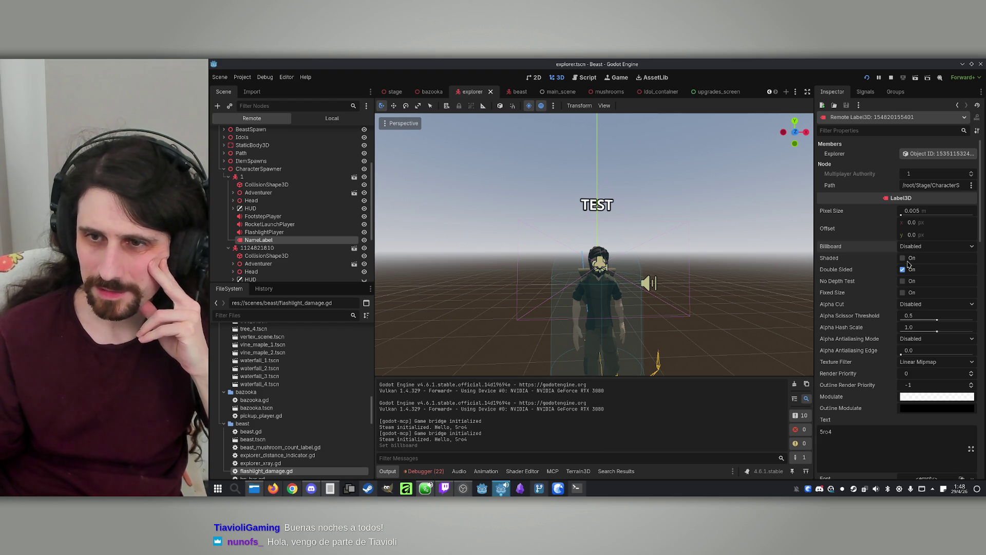
mouse_move(502, 491)
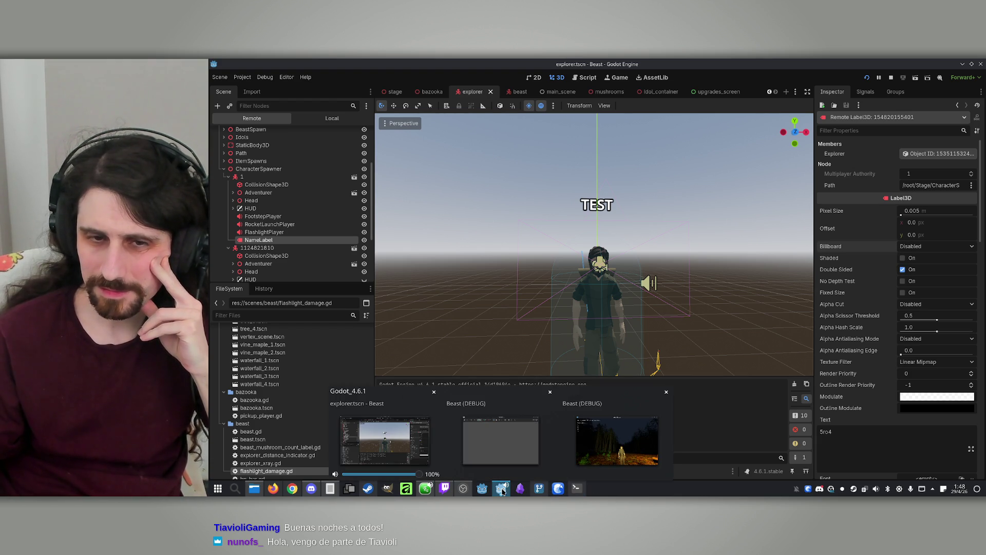
click(466, 449)
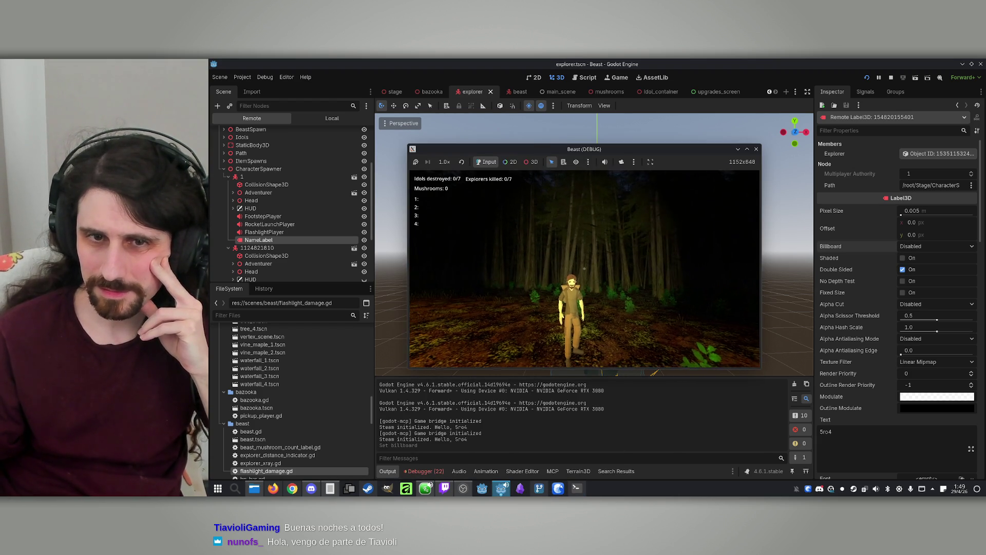
Set Billboard to Disabled on the second explorer's NameLabel and view it in-game.
key(super)
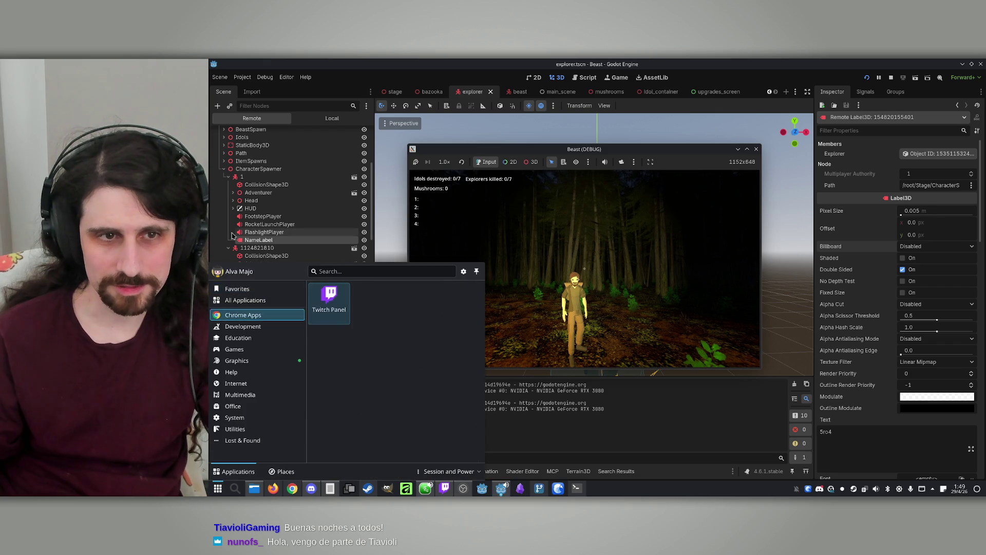
click(268, 224)
scroll(271, 262, down, 3)
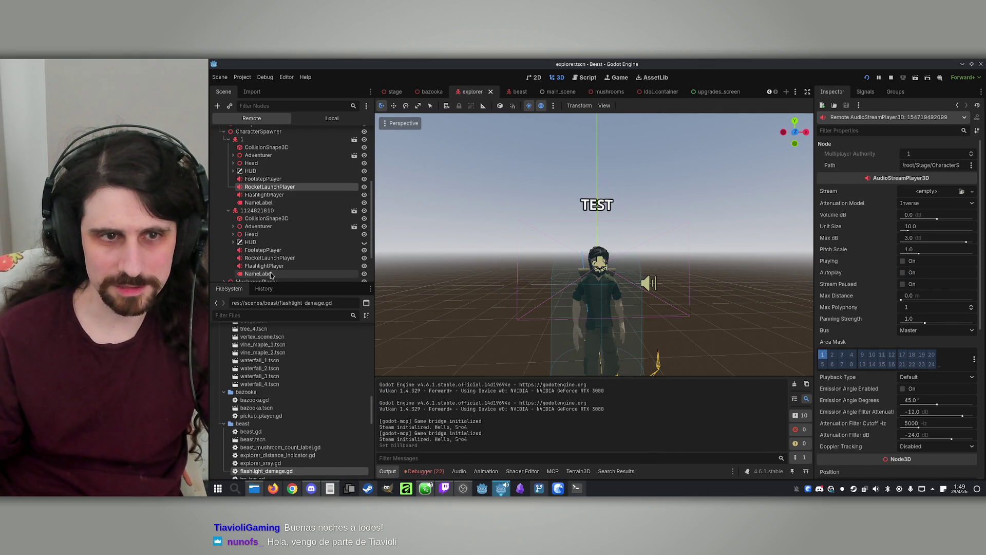
click(271, 276)
click(916, 208)
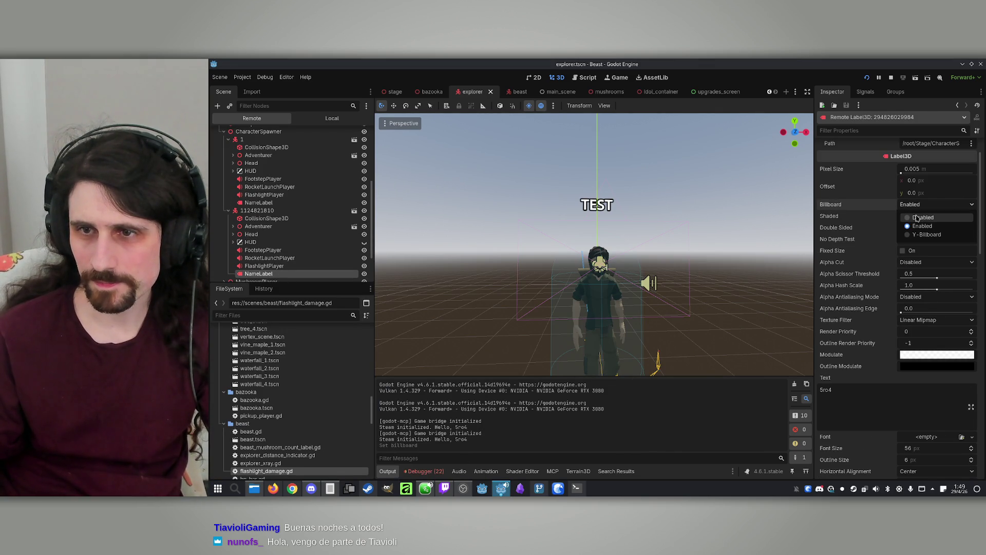
click(919, 220)
mouse_move(505, 489)
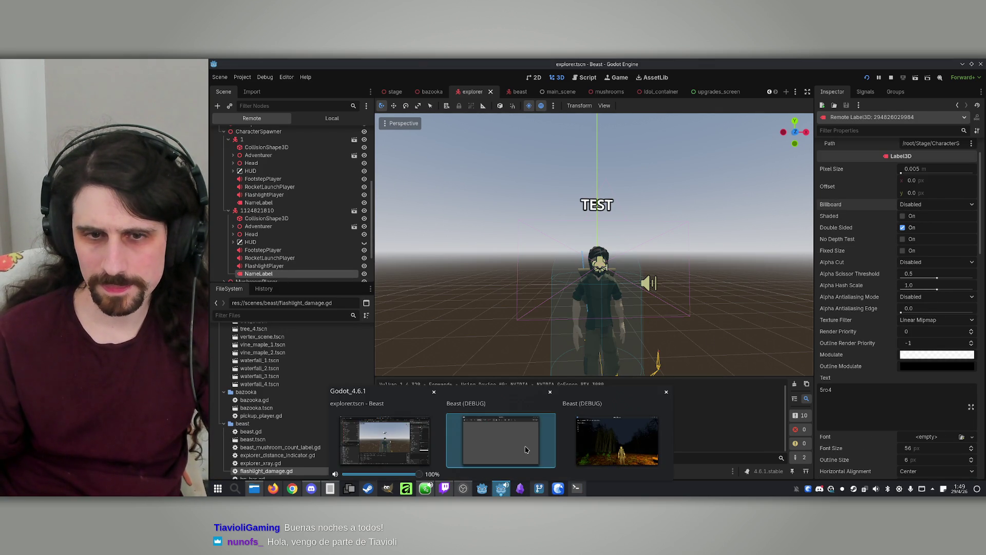
click(501, 442)
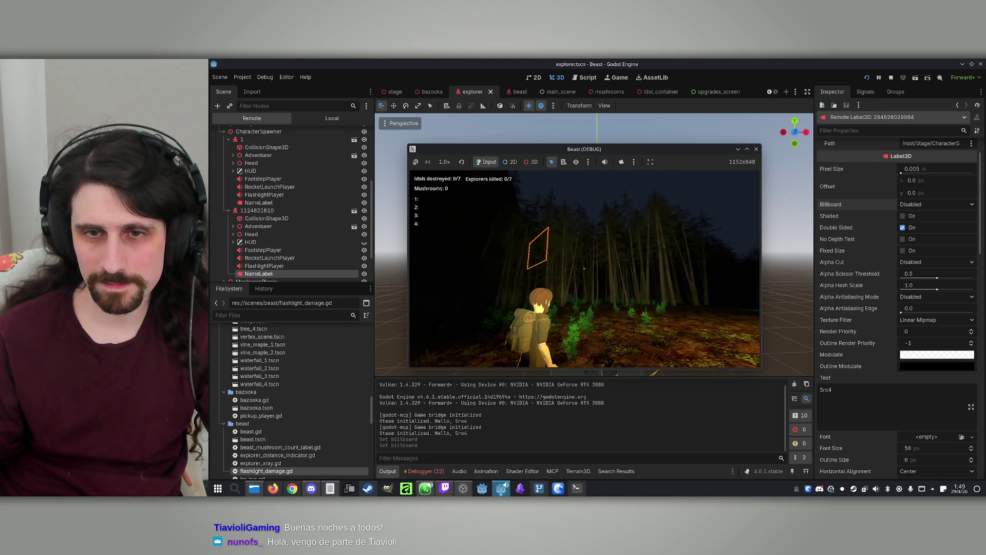
Reselect the second explorer's NameLabel and set its Billboard back to Enabled.
key(super)
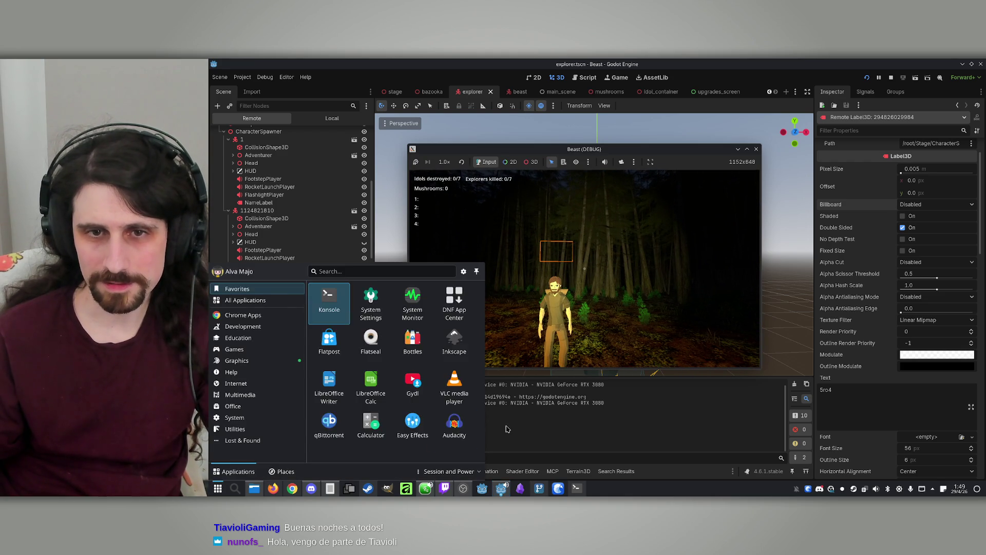
click(282, 243)
double_click(262, 242)
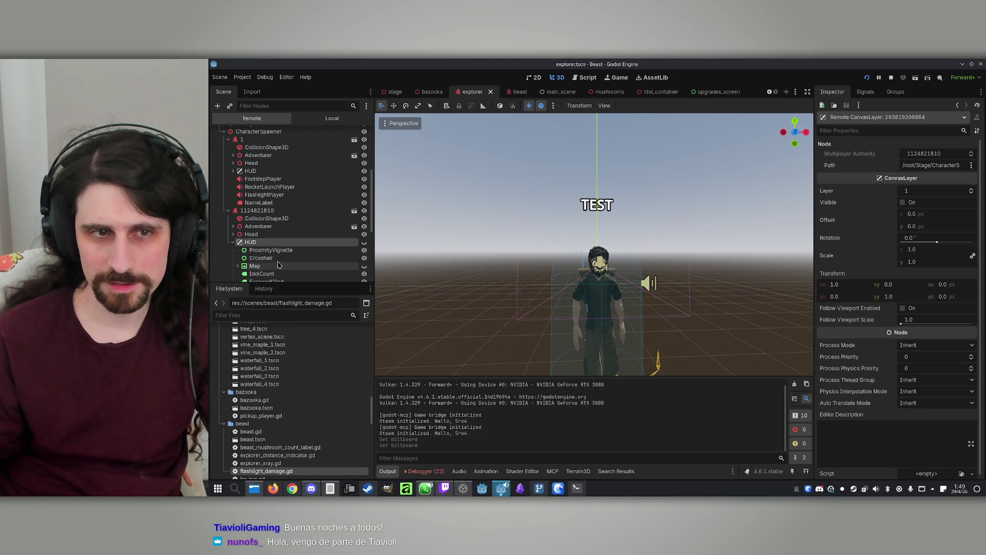
click(234, 242)
scroll(257, 246, down, 1)
click(259, 255)
click(935, 243)
click(924, 267)
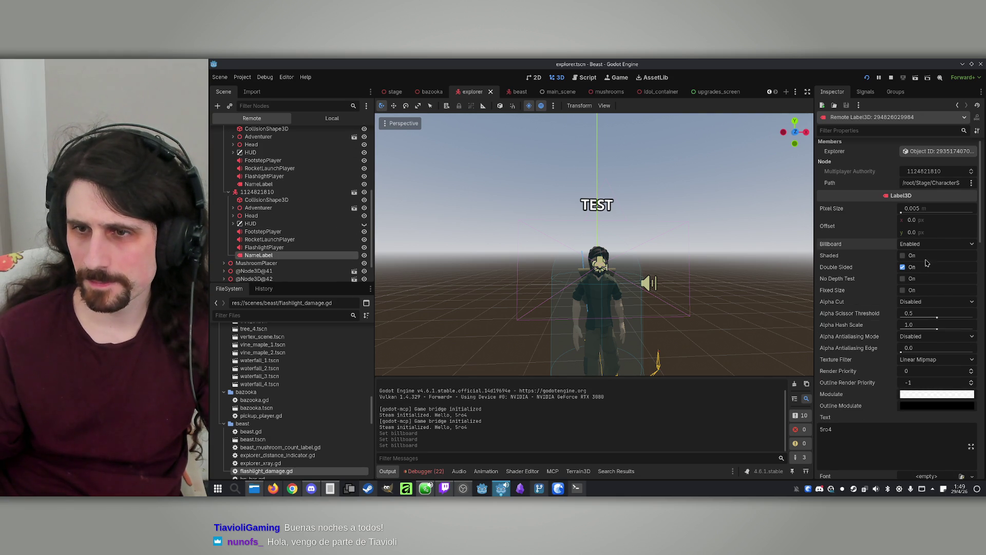
Switch the second NameLabel to Y-Billboard mode and view it in the game.
click(924, 245)
click(922, 277)
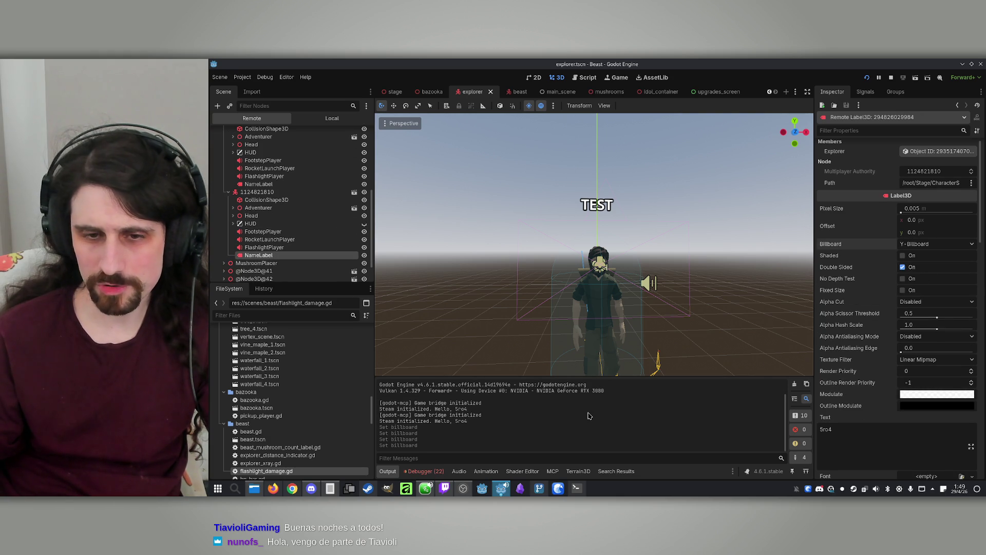
click(584, 486)
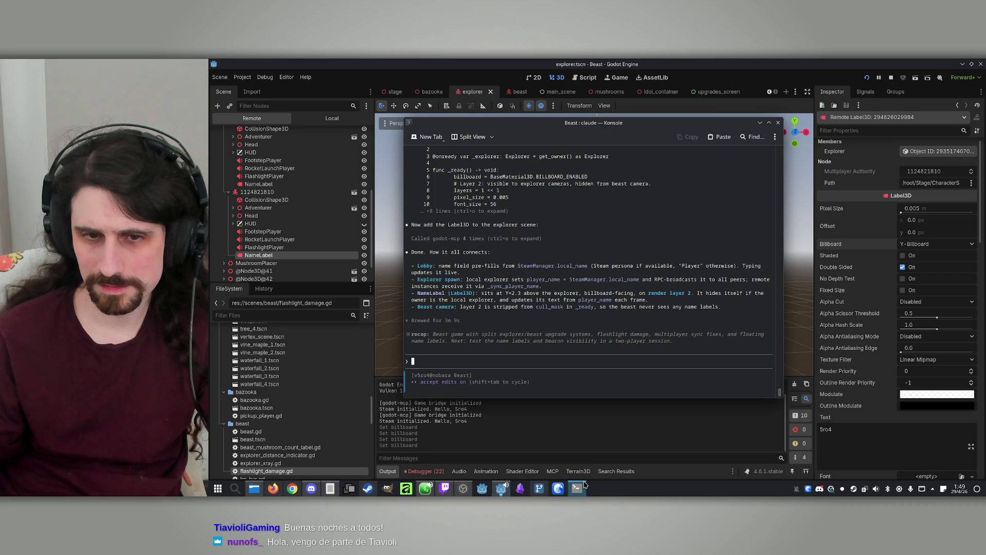
click(575, 488)
mouse_move(501, 488)
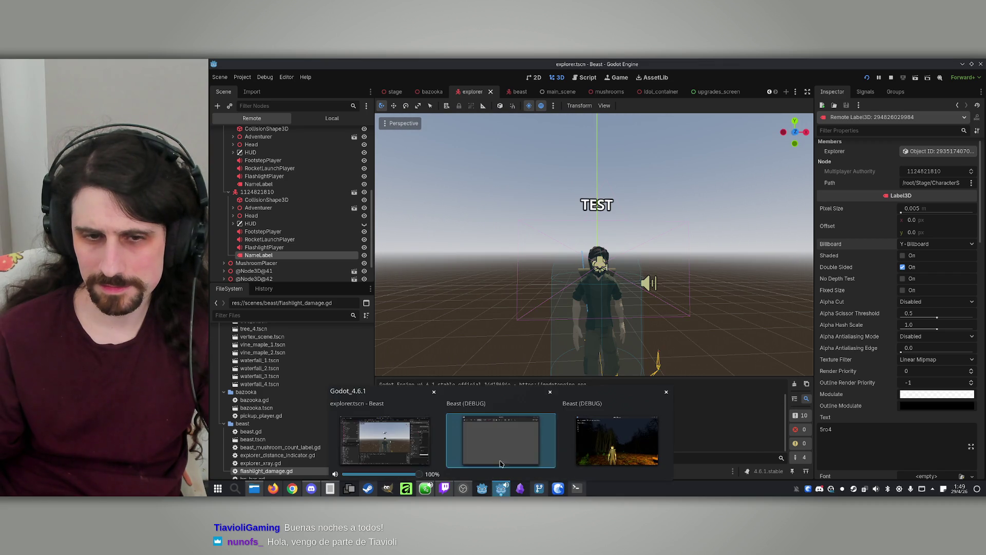
click(498, 446)
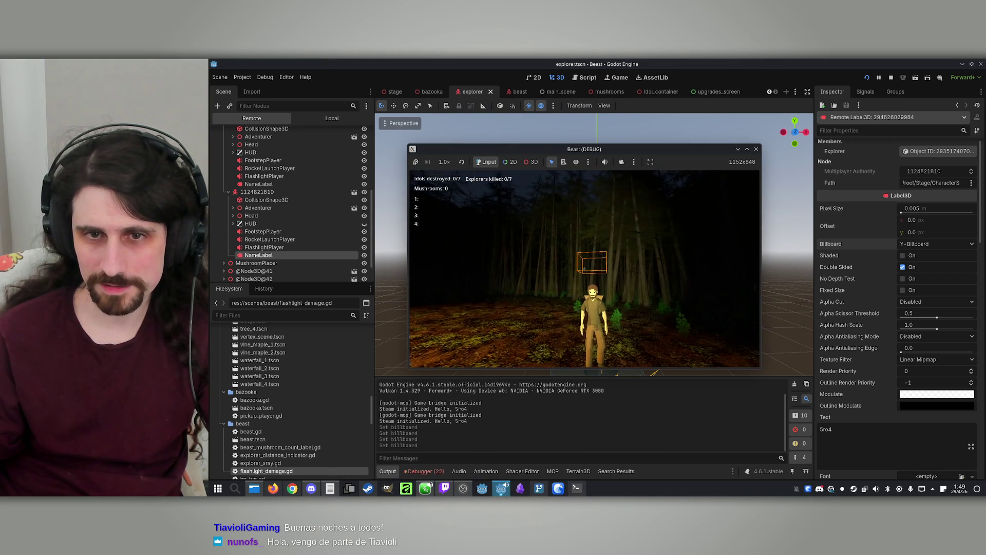
key(super)
Set Billboard to Enabled, turn on No Depth Test, and check the label in-game.
click(653, 131)
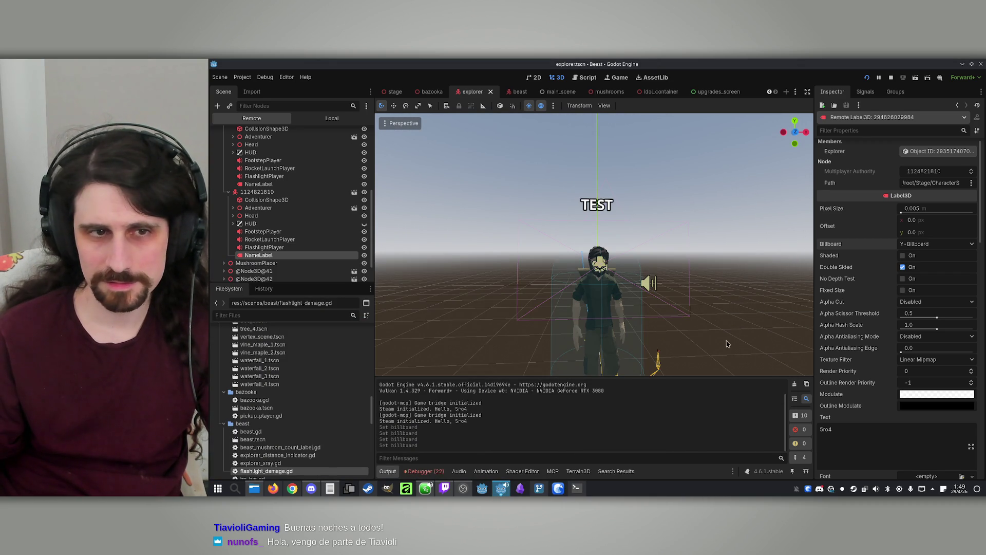
click(929, 244)
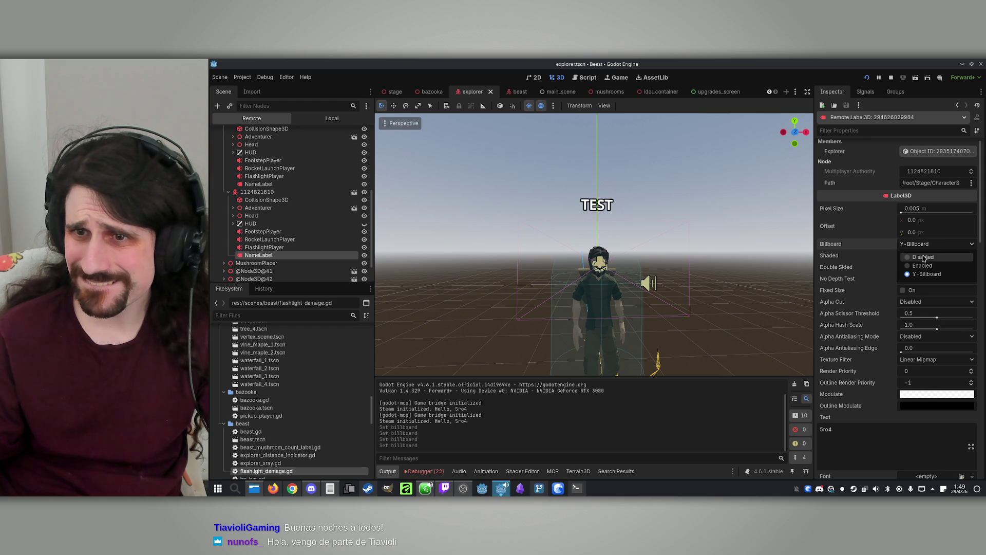
click(922, 269)
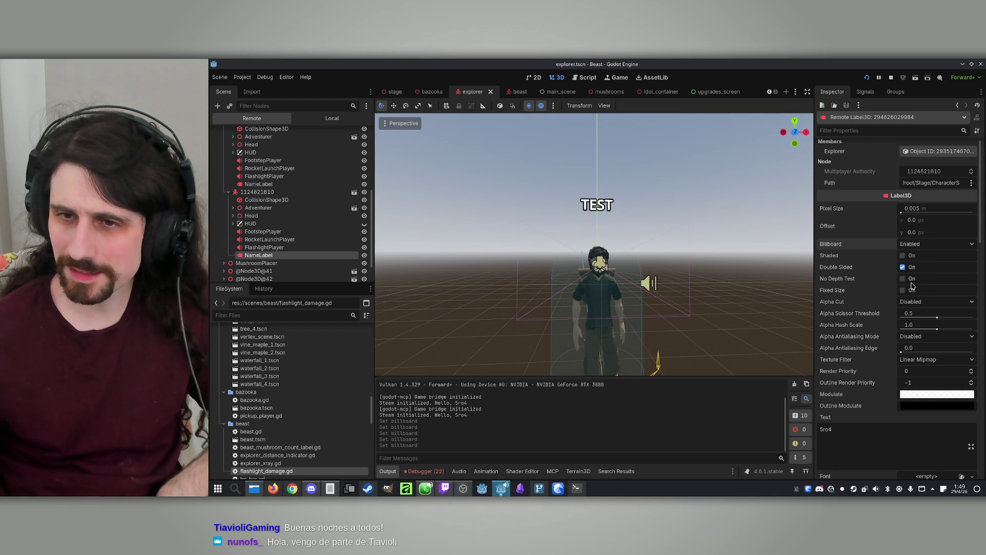
click(903, 280)
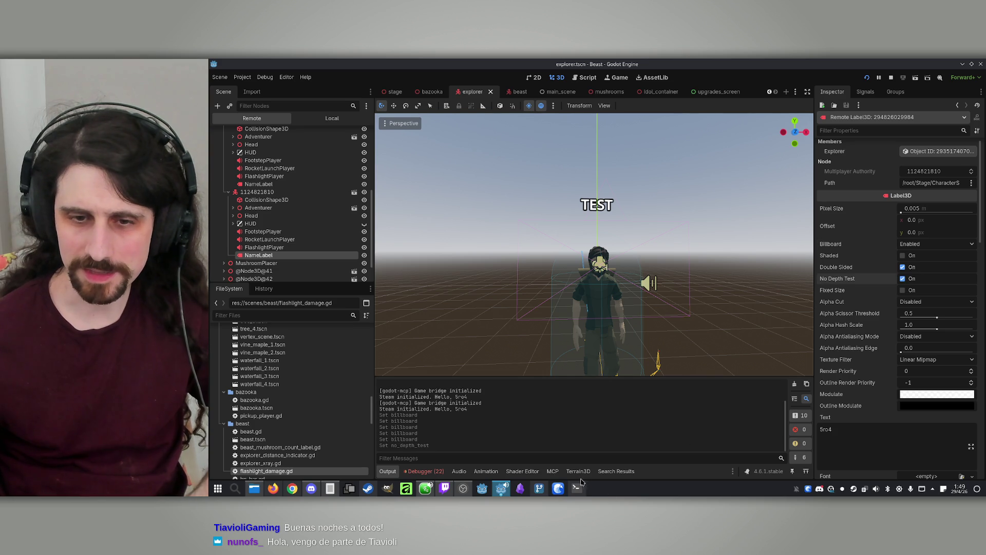
click(575, 489)
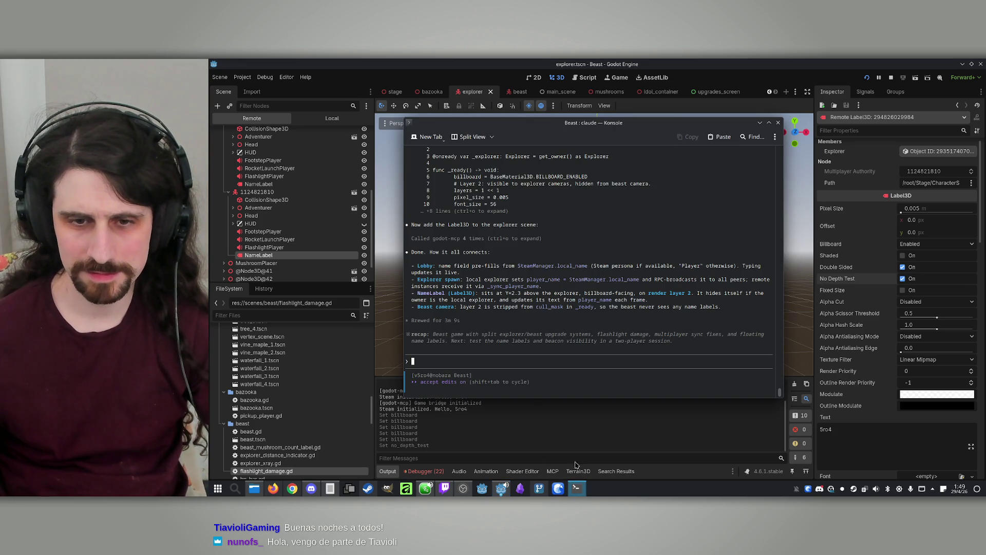
click(558, 489)
mouse_move(497, 492)
click(495, 440)
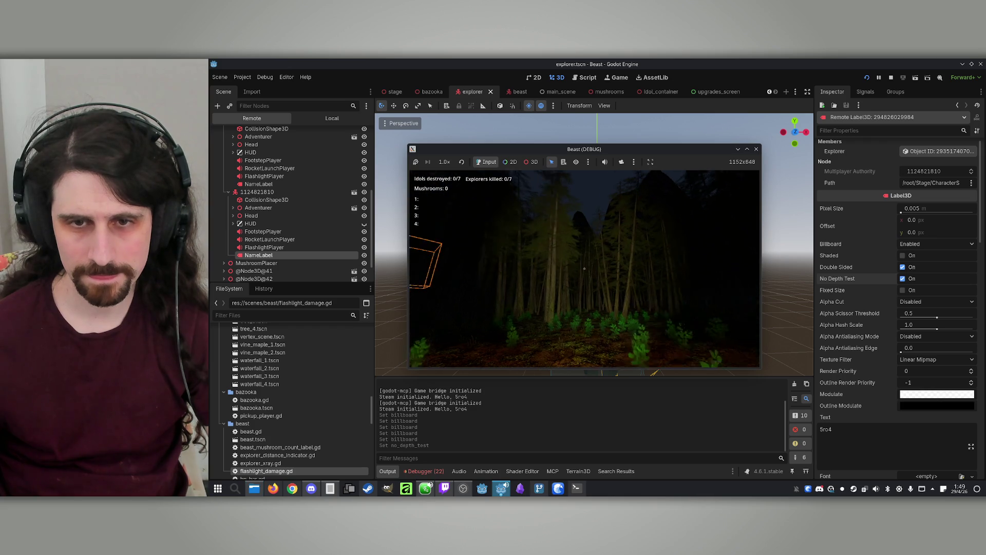
key(super)
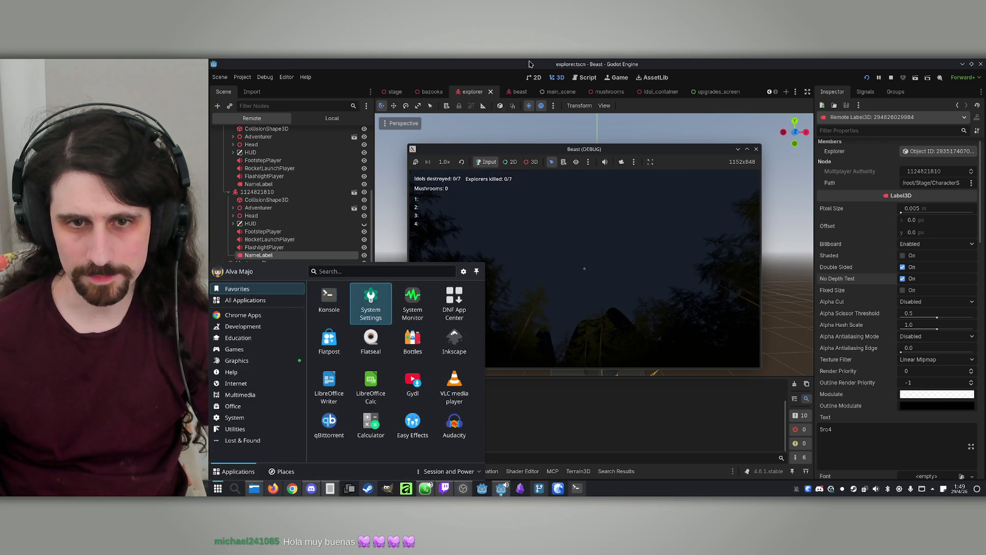
Turn depth testing back on, set Alpha Cut to Alpha Hash, and test it in-game.
click(624, 61)
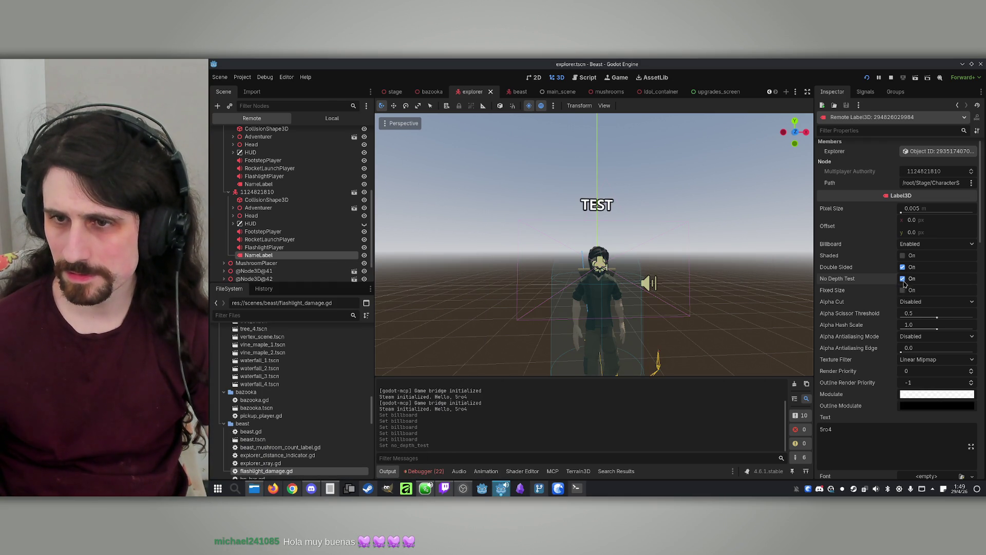
click(902, 279)
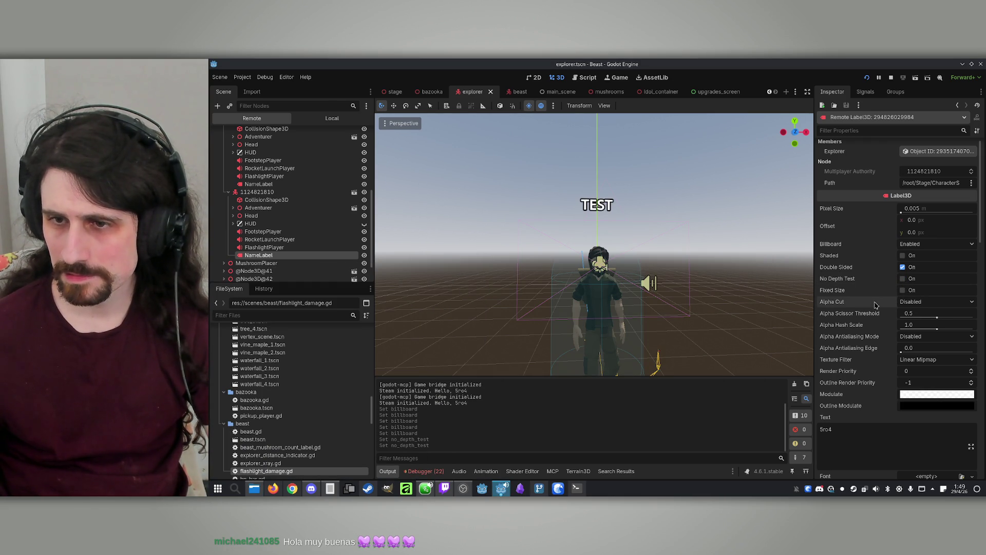
click(911, 302)
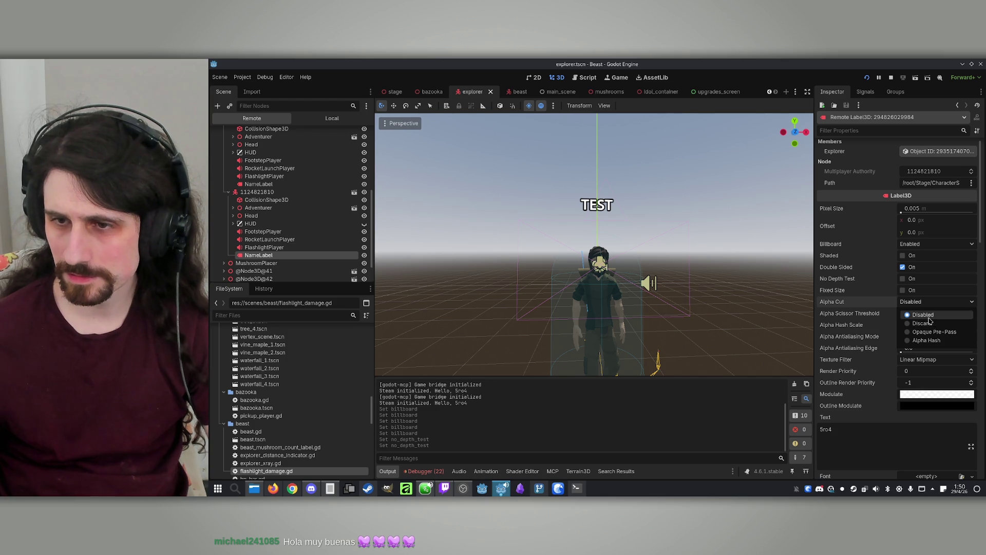
click(952, 341)
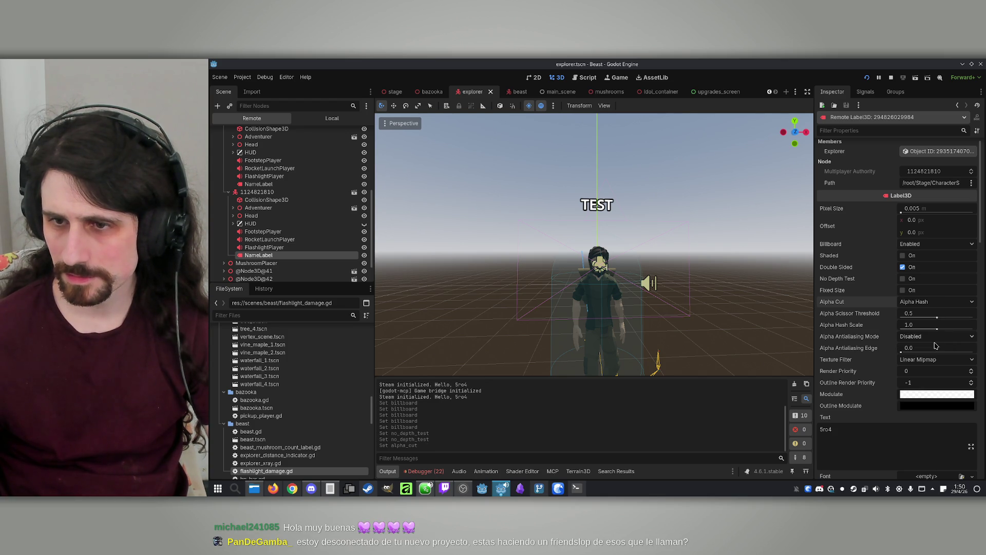
mouse_move(503, 488)
click(498, 448)
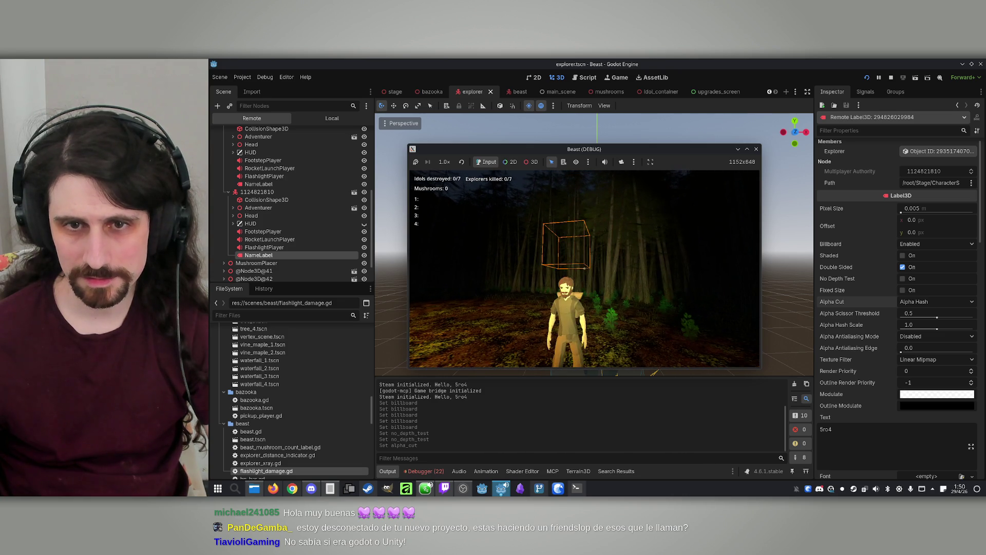
key(super)
Revert Alpha Cut to Disabled and start editing the label's Modulate colour.
click(914, 309)
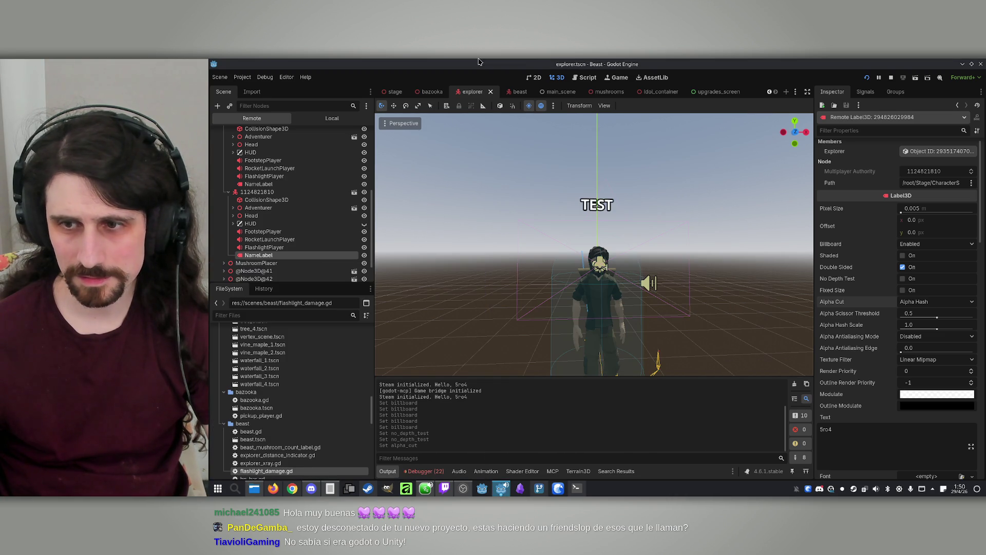
click(913, 305)
click(913, 311)
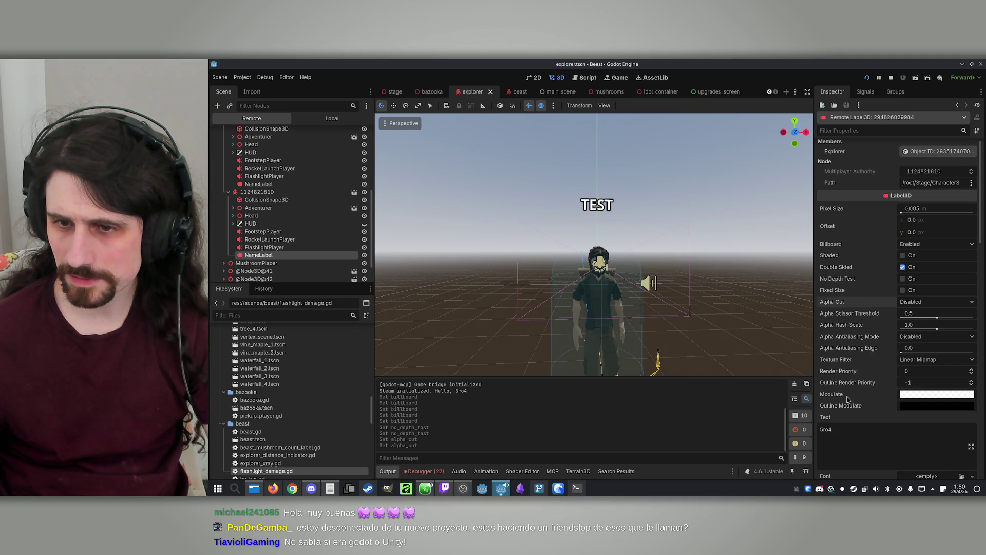
click(924, 396)
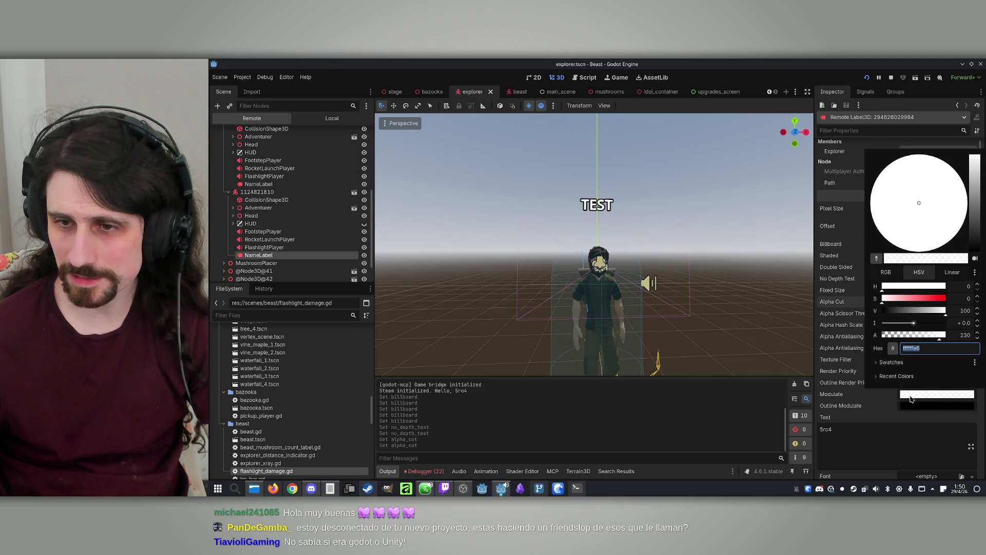
Set the Modulate alpha to 255 for opaque white and glance at Outline Modulate.
drag(940, 335, 954, 338)
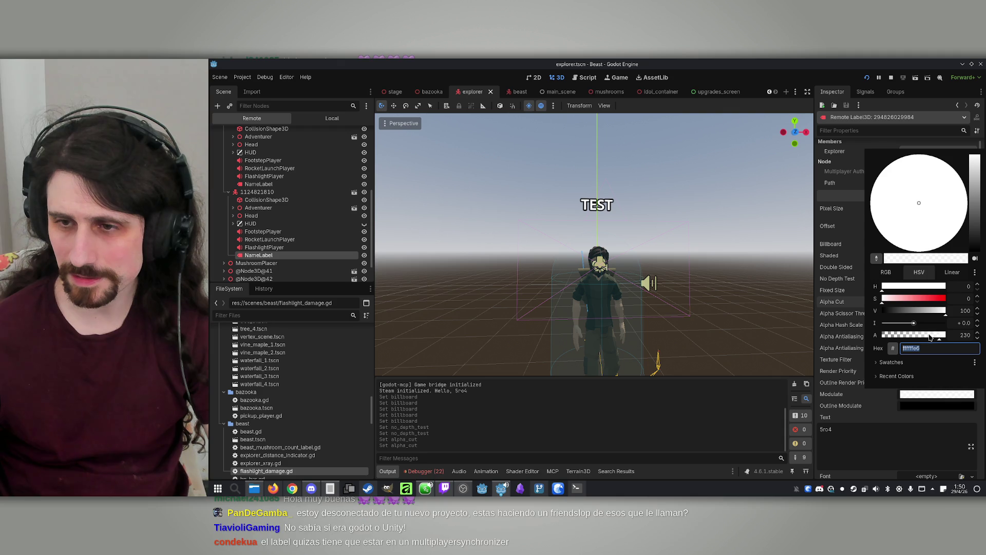
click(924, 394)
click(916, 408)
click(914, 406)
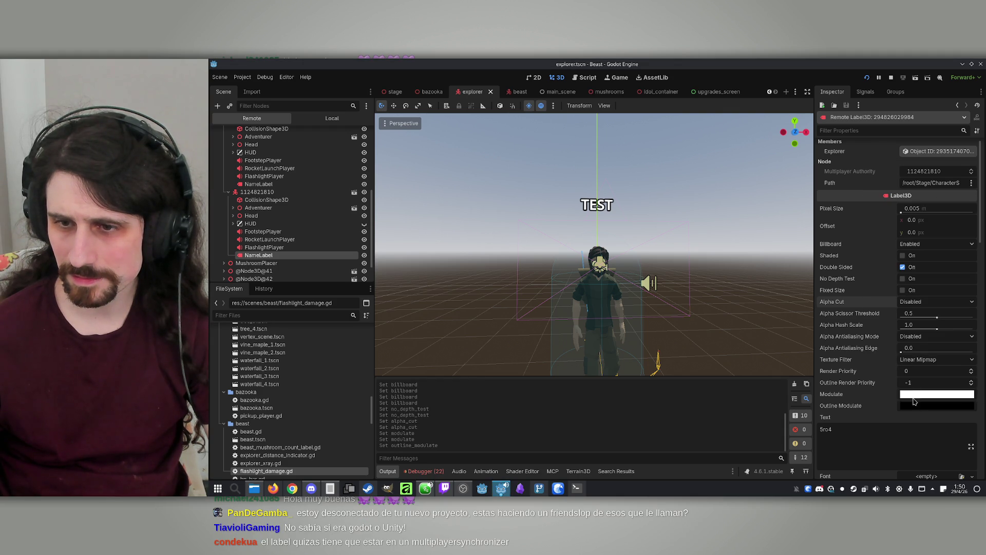
Review the remaining NameLabel settings, then bring up the game and stop the run.
scroll(863, 387, down, 8)
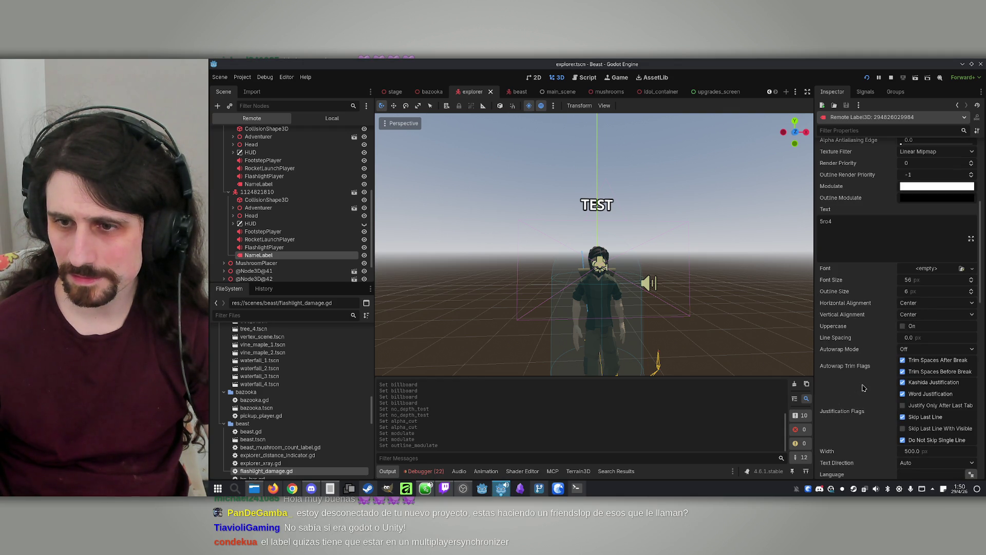
scroll(863, 387, down, 5)
scroll(858, 382, up, 5)
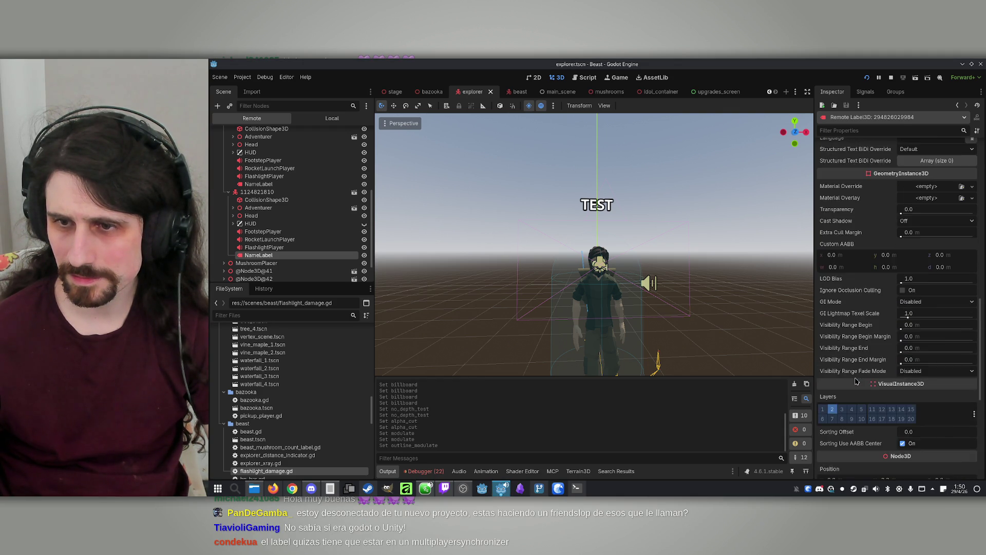
scroll(855, 381, down, 10)
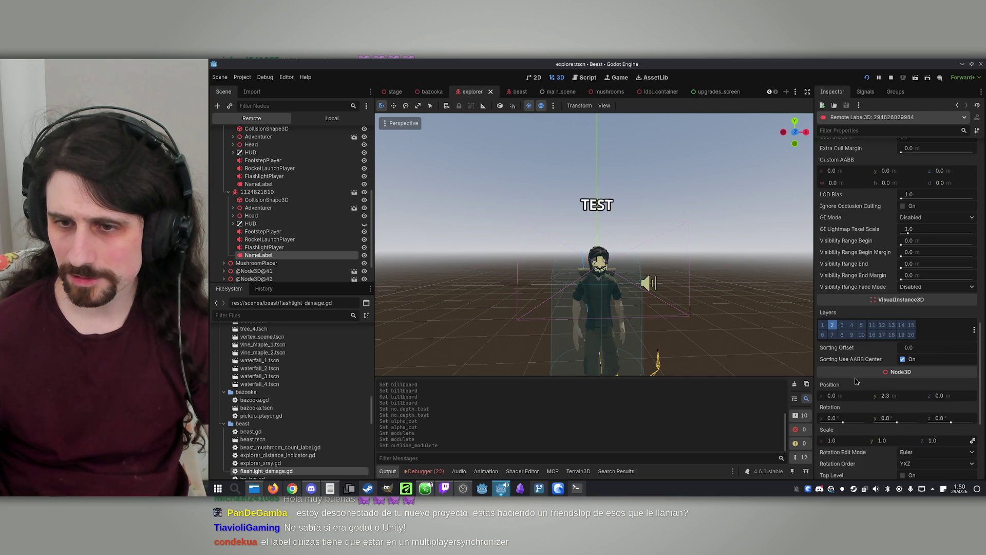
scroll(852, 413, down, 6)
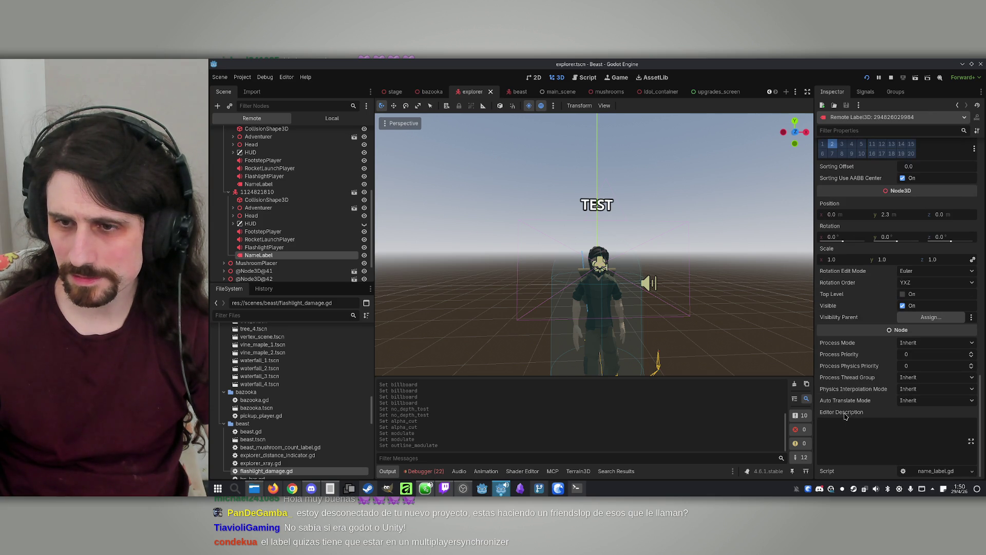
scroll(843, 414, up, 10)
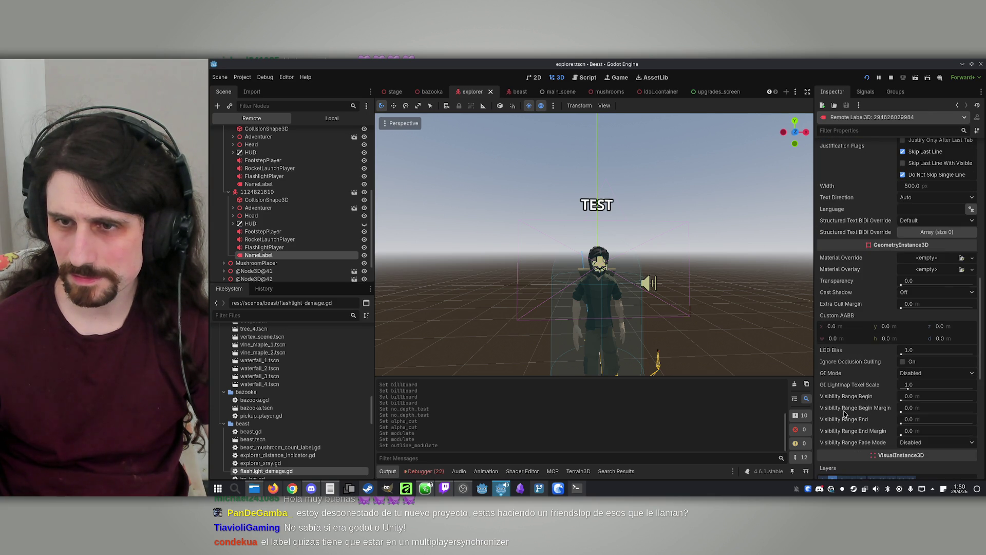
scroll(847, 398, up, 20)
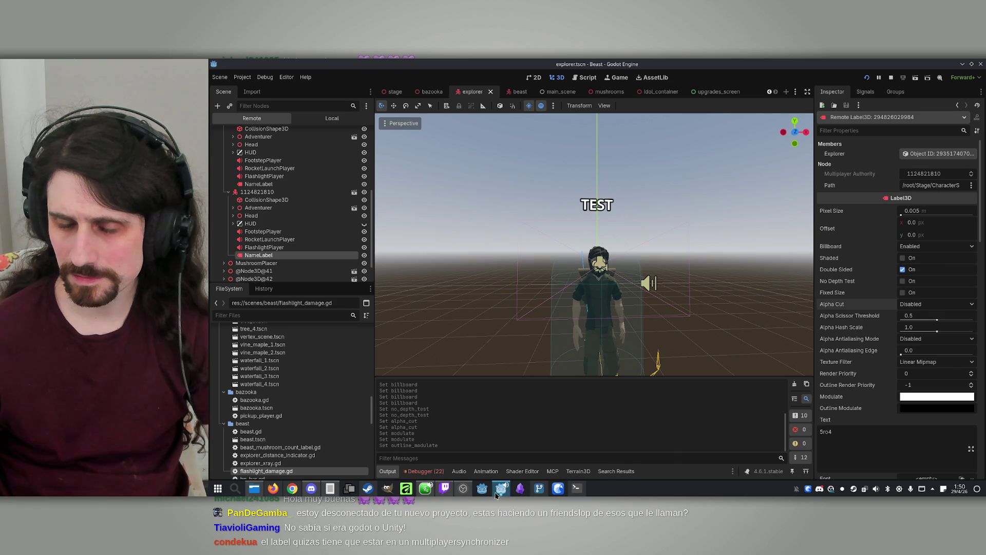
mouse_move(498, 492)
click(498, 437)
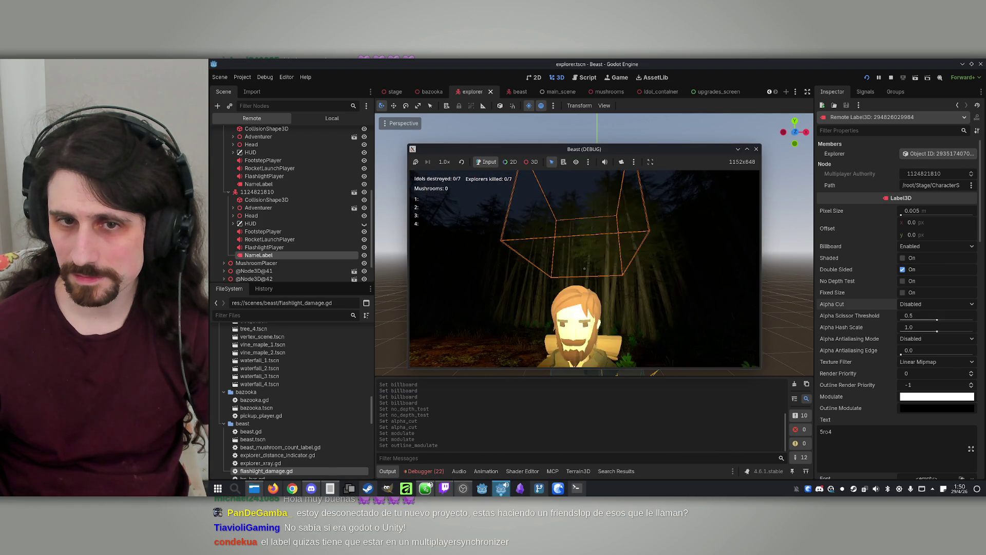
click(891, 77)
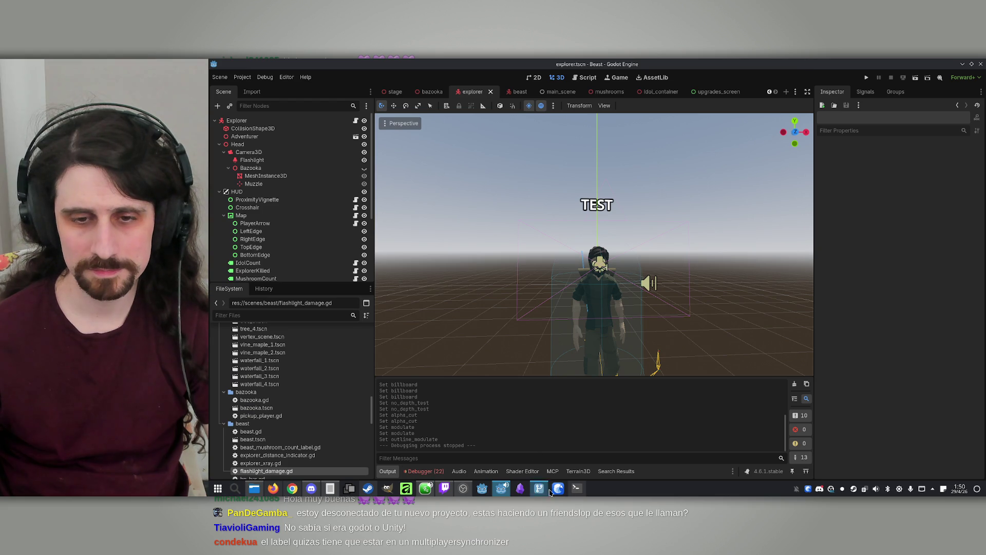
Begin the Claude message 'I'm testing wit', then return to the Godot explorer scene showing TEST.
click(577, 489)
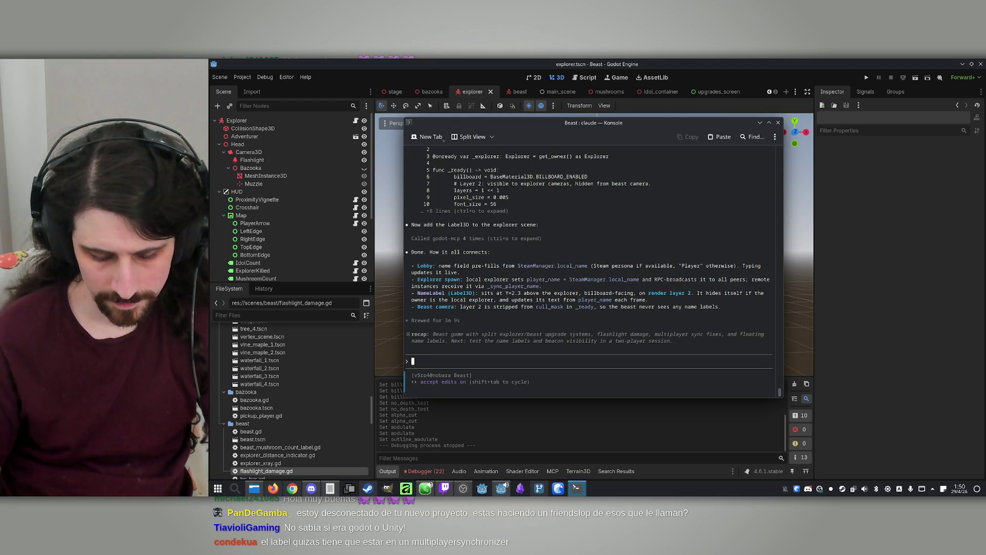
text(I')
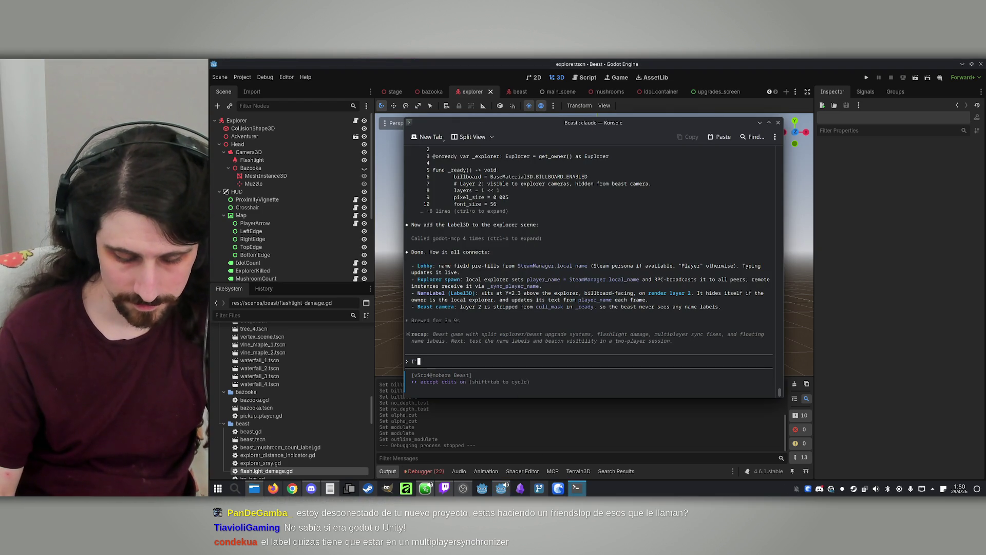
text(m testing wi)
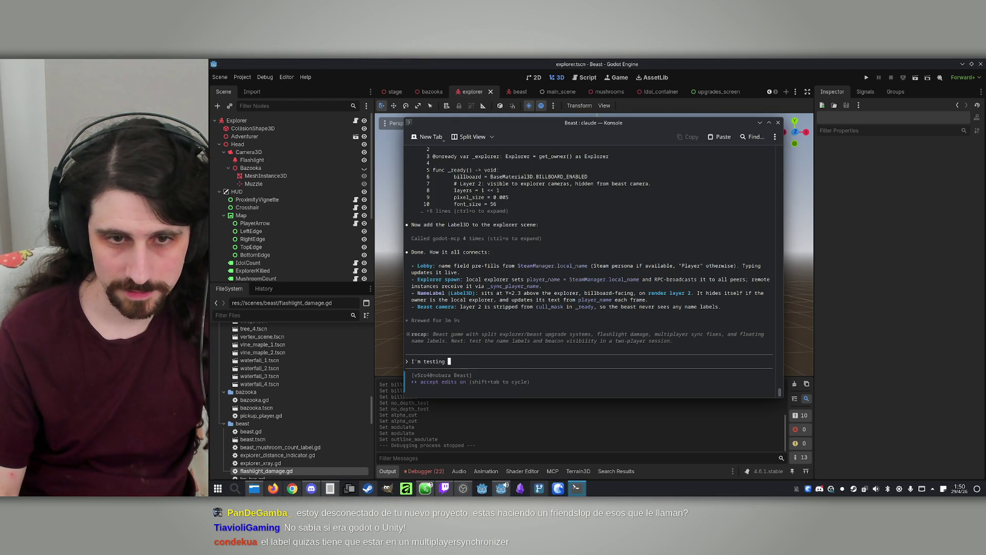
text(th)
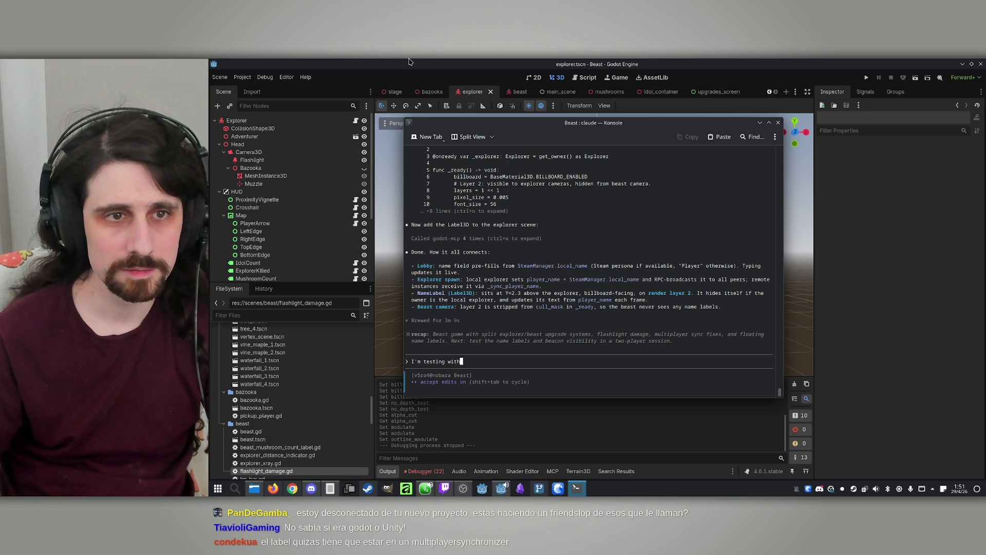
click(409, 62)
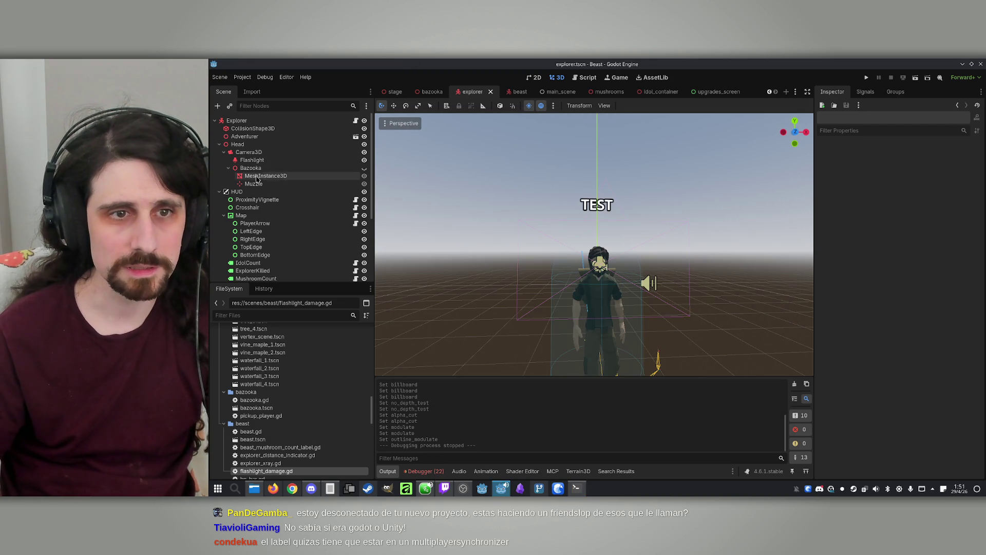
Clear the explorer NameLabel's TEST text, save the scene, and begin a Claude message about 2 explorers.
scroll(256, 205, down, 5)
click(260, 274)
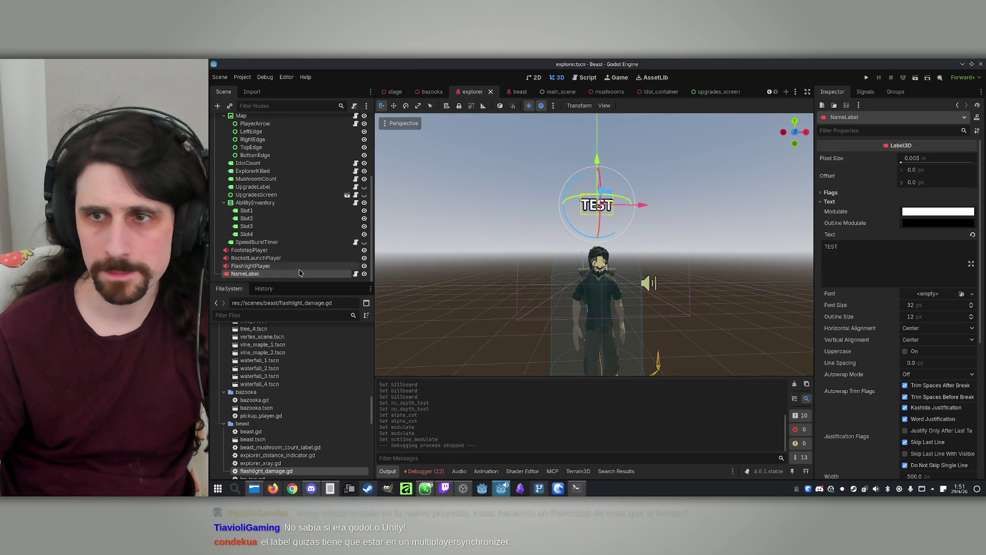
double_click(831, 246)
key(BackSpace)
key(ctrl+s)
key(alt+Tab)
text(2 explorers. Both NameLabel ar)
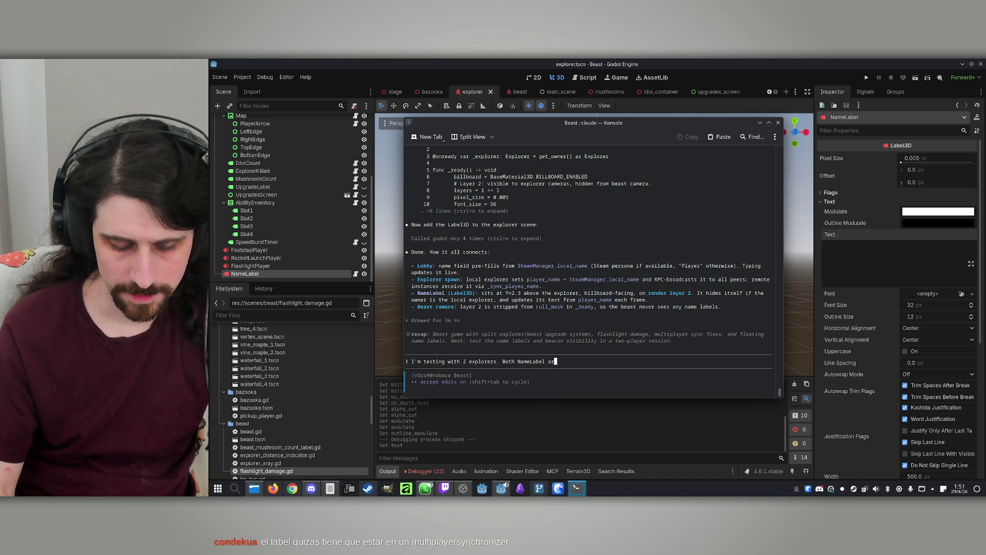
Report to Claude that both explorers' NameLabels stay invisible over their heads even when visible is true.
key(BackSpace)
key(BackSpace)
text(have )
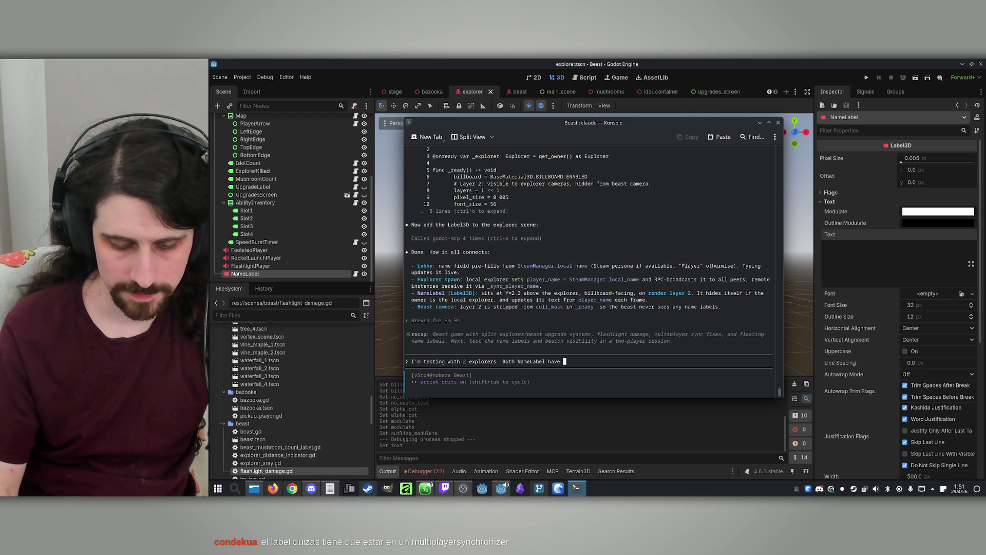
text(invisible sert)
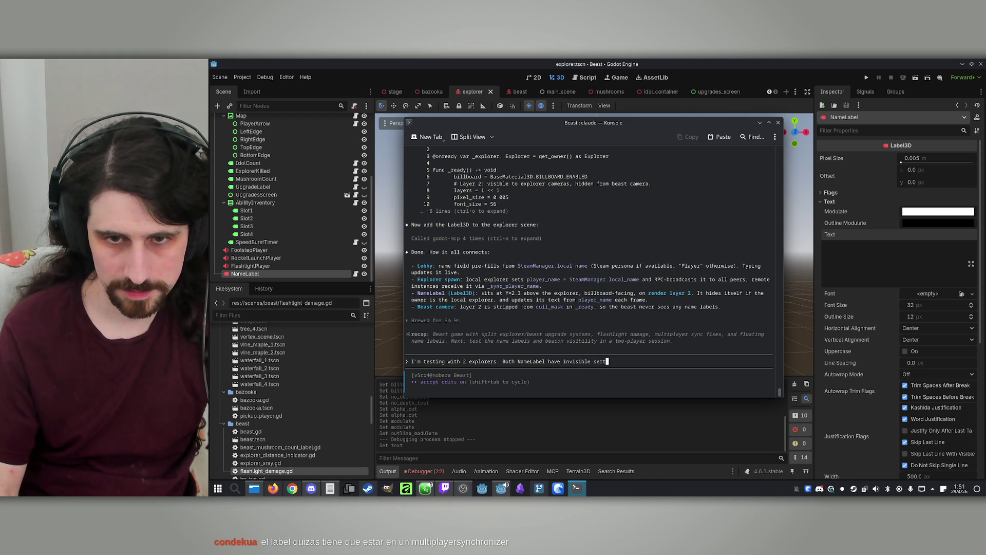
text(t to)
text(lse)
text(but ev)
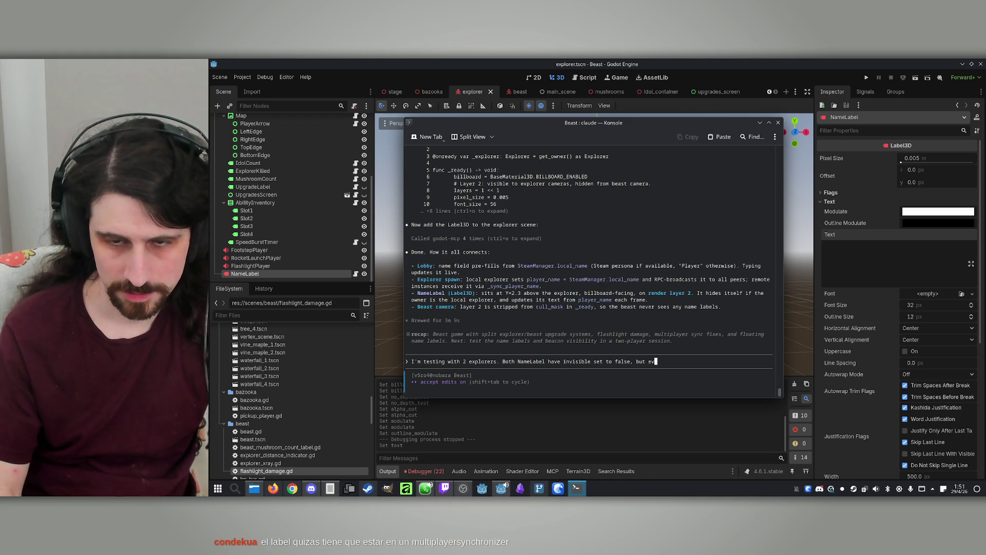
text(eanging )
text( to)
key(BackSpace)
key(BackSpace)
text(true, I can't see the text o)
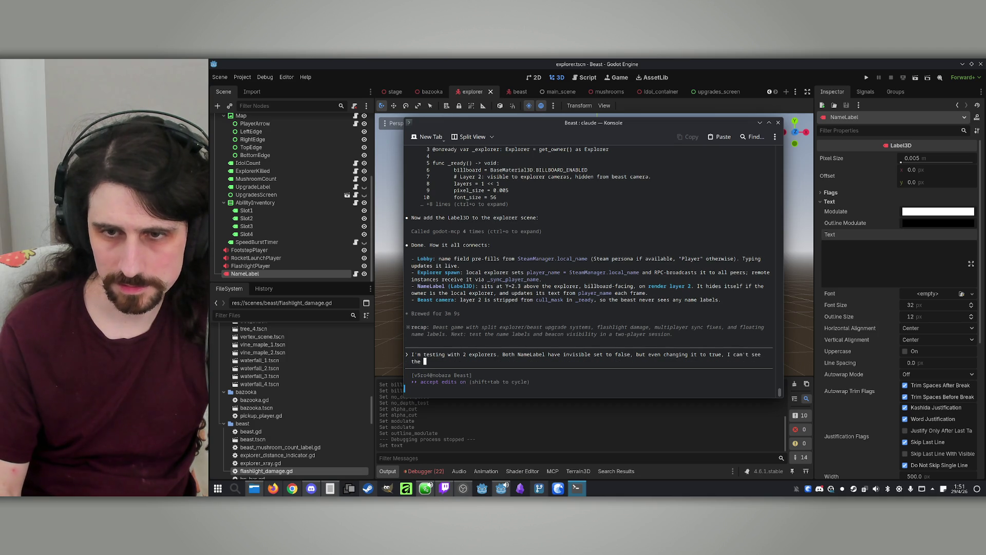
text(ver their heads, even though the label is over th)
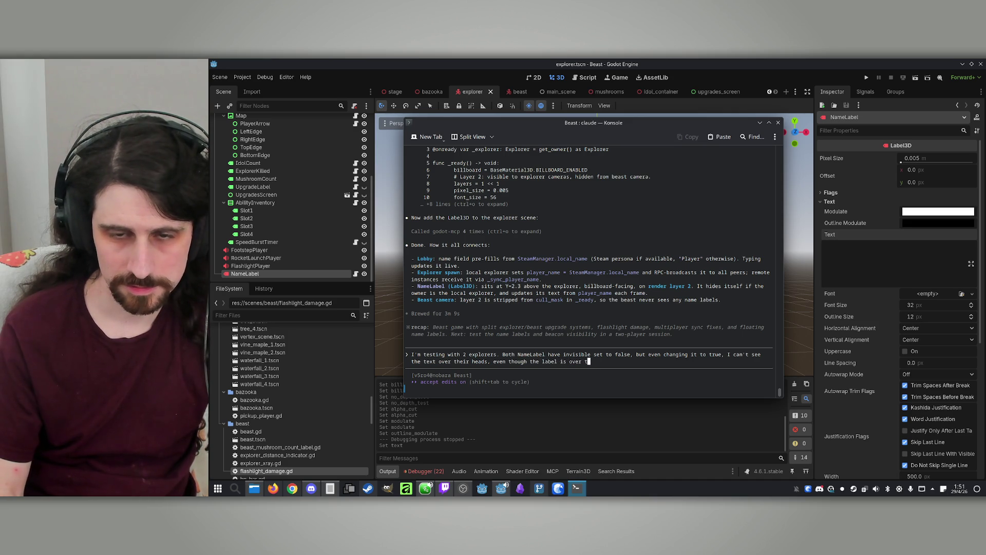
text(eir heads.)
key(Return)
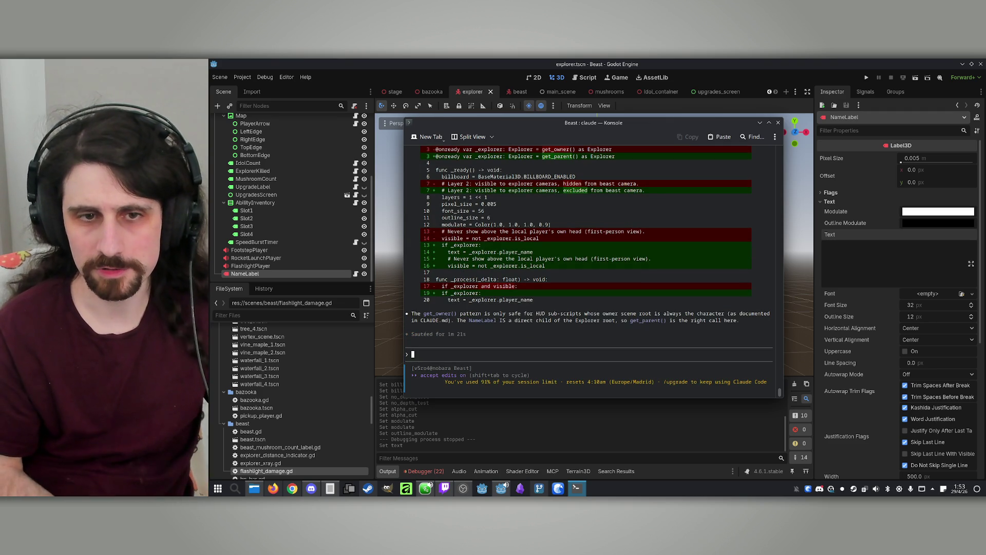
Switch back to the Godot editor to test Claude's revised get_parent() name label.
click(871, 80)
Run two game instances, host an IP lobby in one, join from the other, and start a match.
click(871, 78)
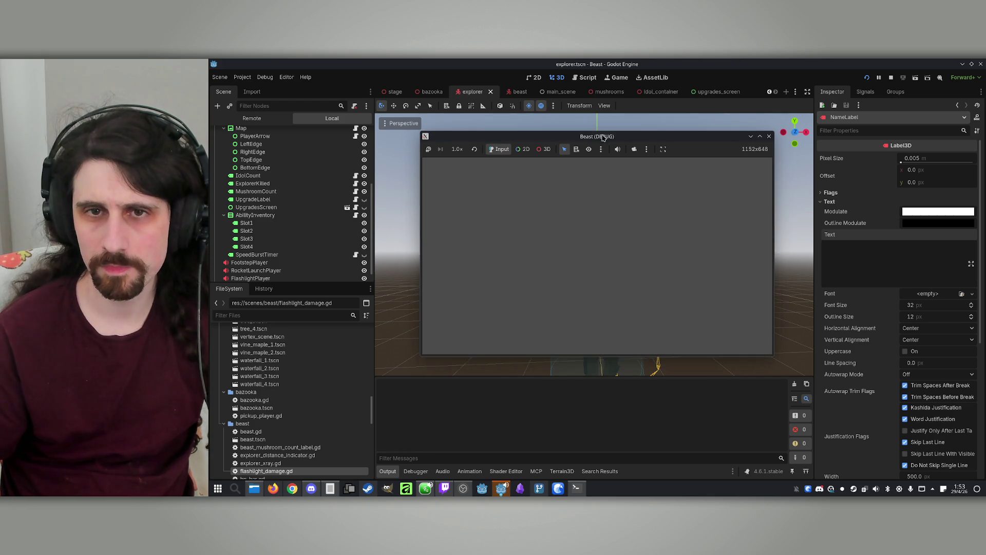
drag(624, 137, 454, 149)
click(464, 339)
click(821, 350)
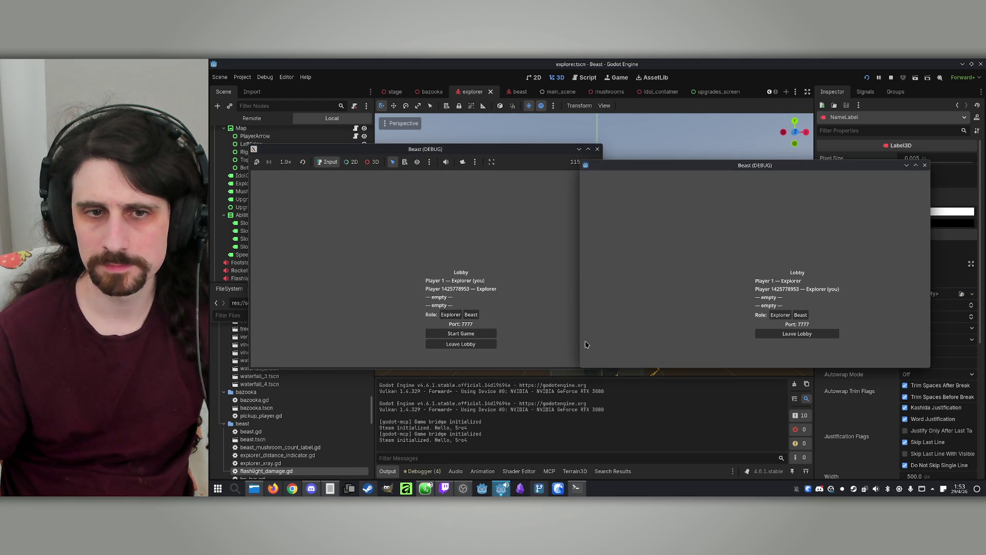
click(485, 335)
click(460, 333)
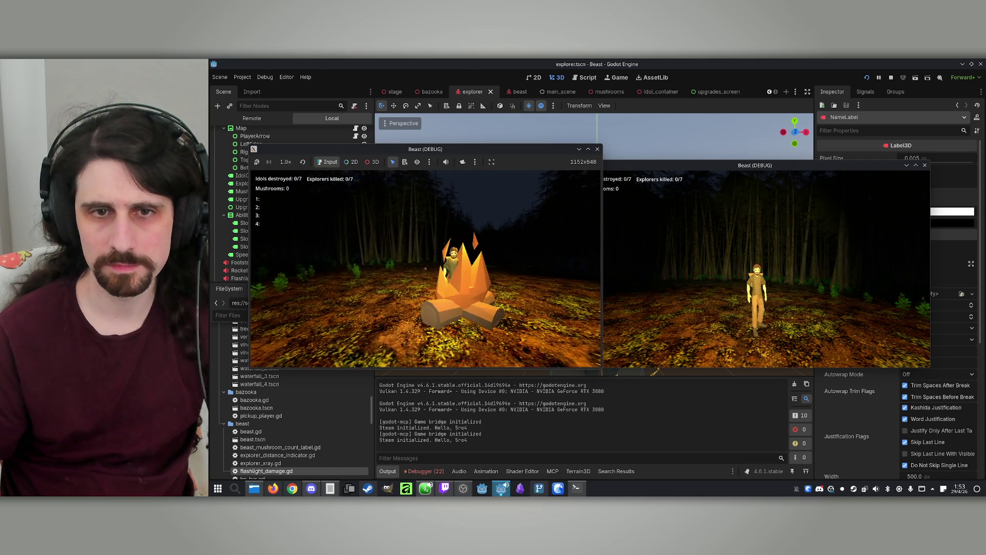
key(super)
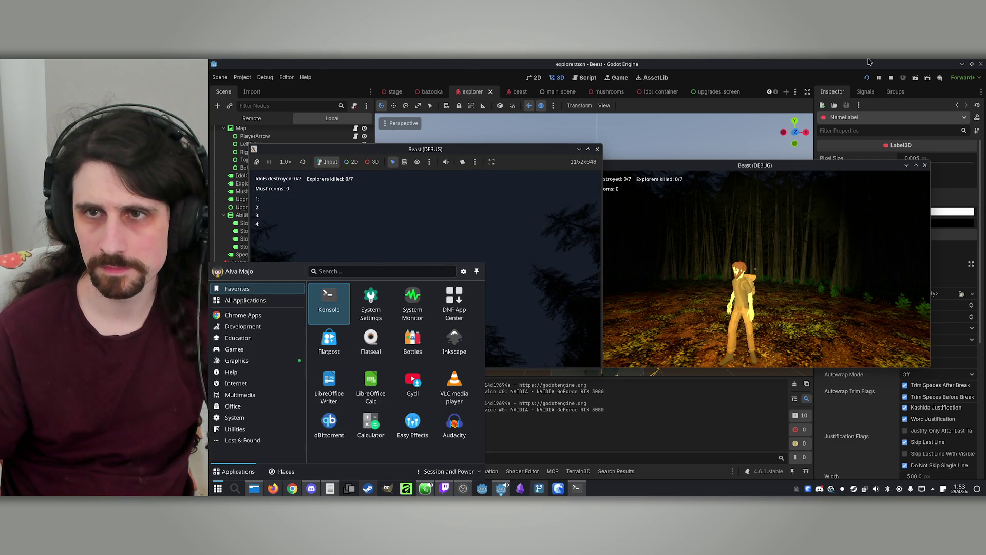
Relaunch, host and join again with the host as Beast, start, and toggle the beast's map with M.
click(893, 80)
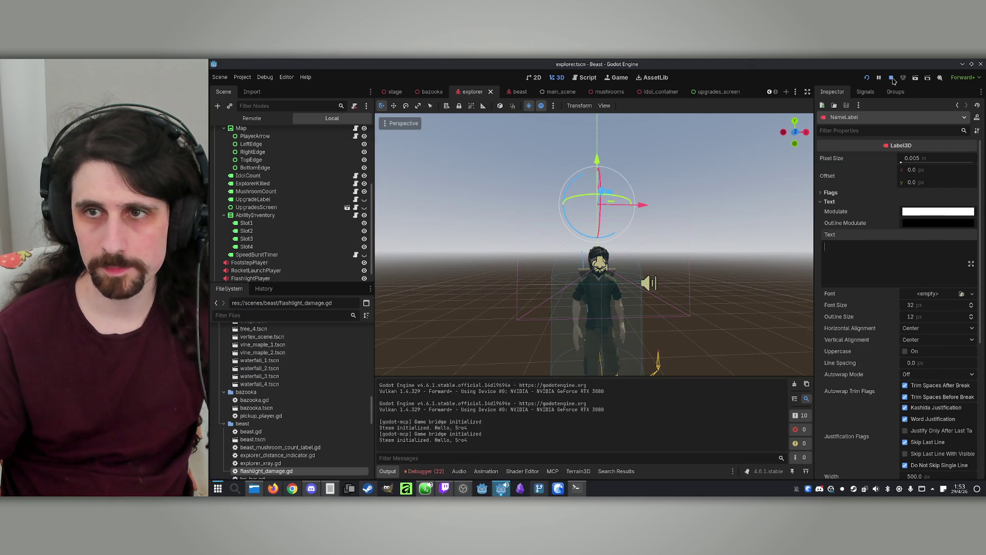
key(F5)
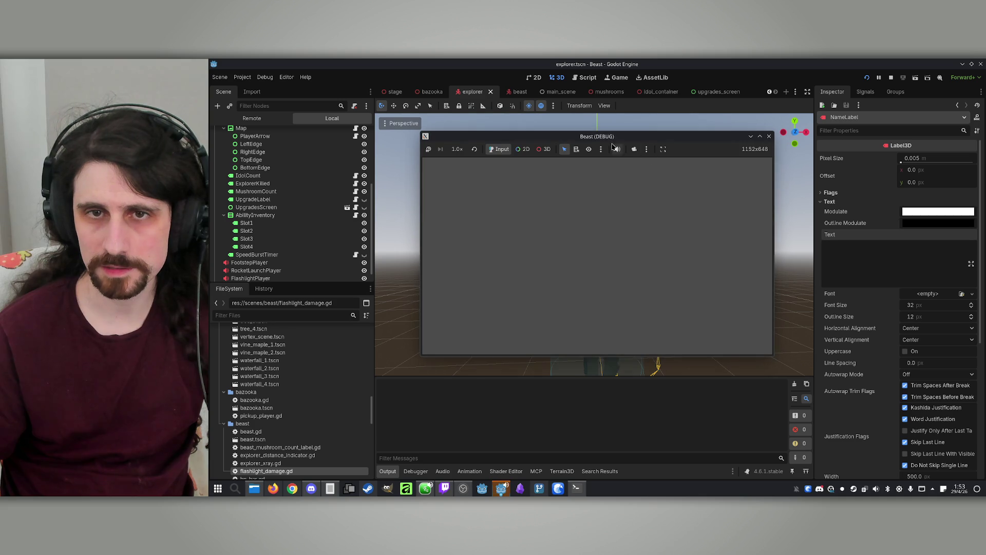
drag(633, 139, 479, 144)
click(464, 333)
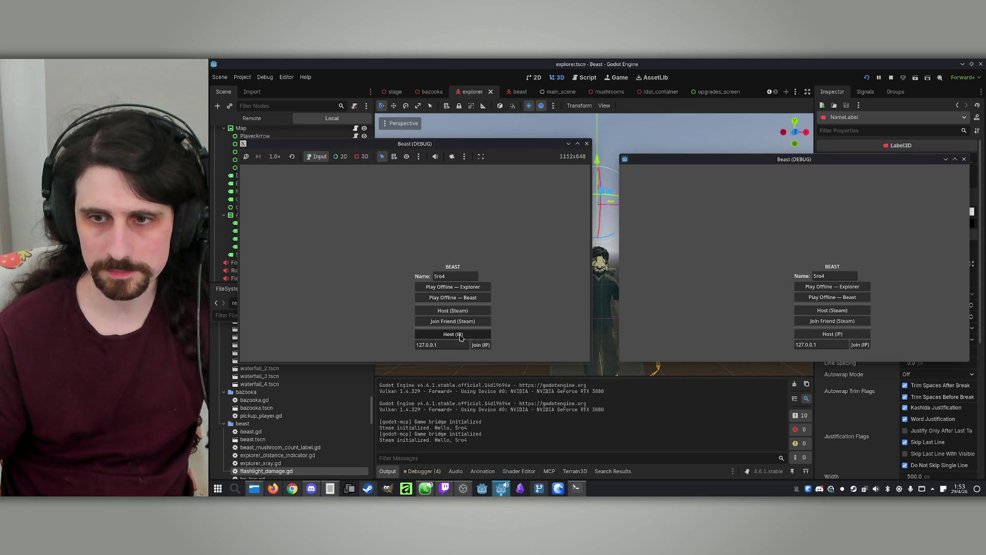
click(859, 344)
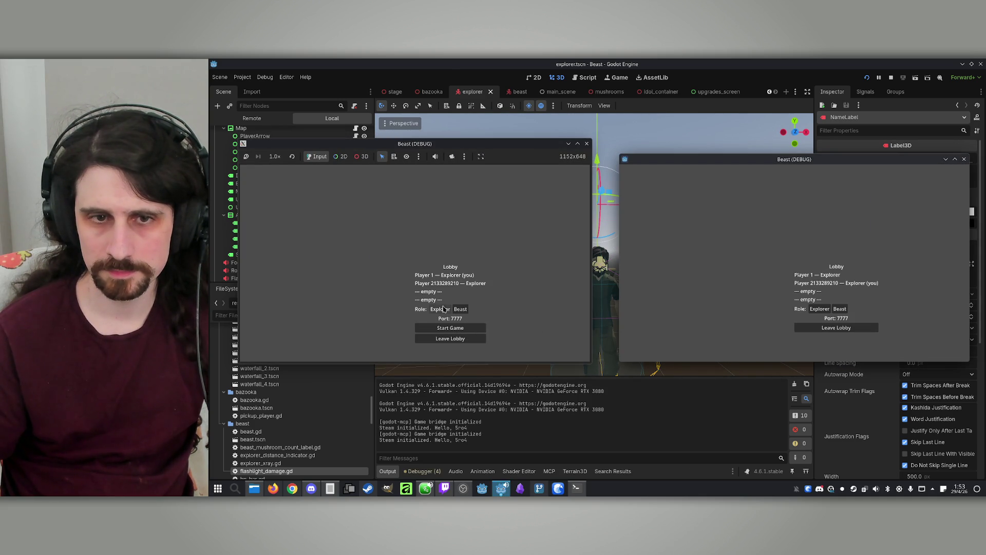
click(461, 309)
click(455, 331)
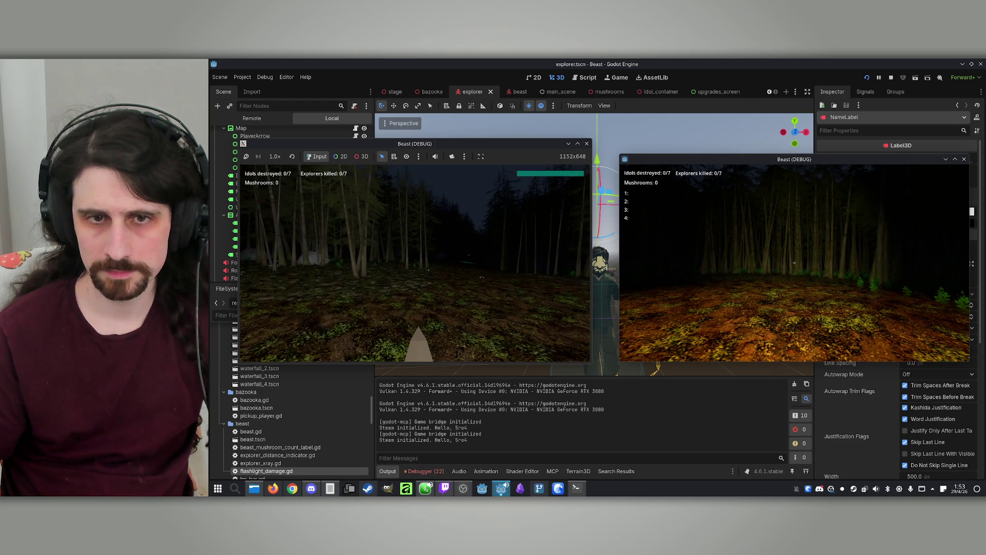
key(super)
key(super)
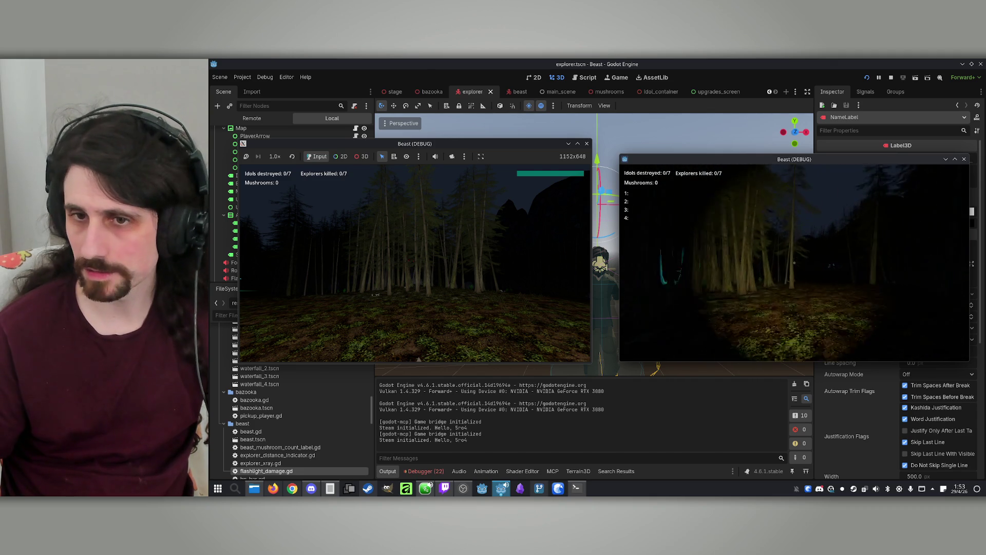
key(m)
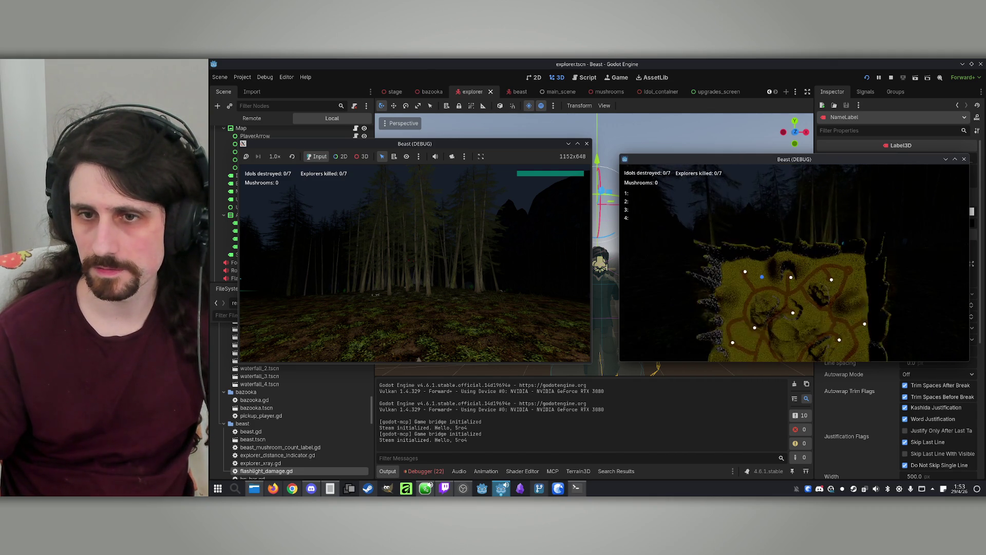
key(m)
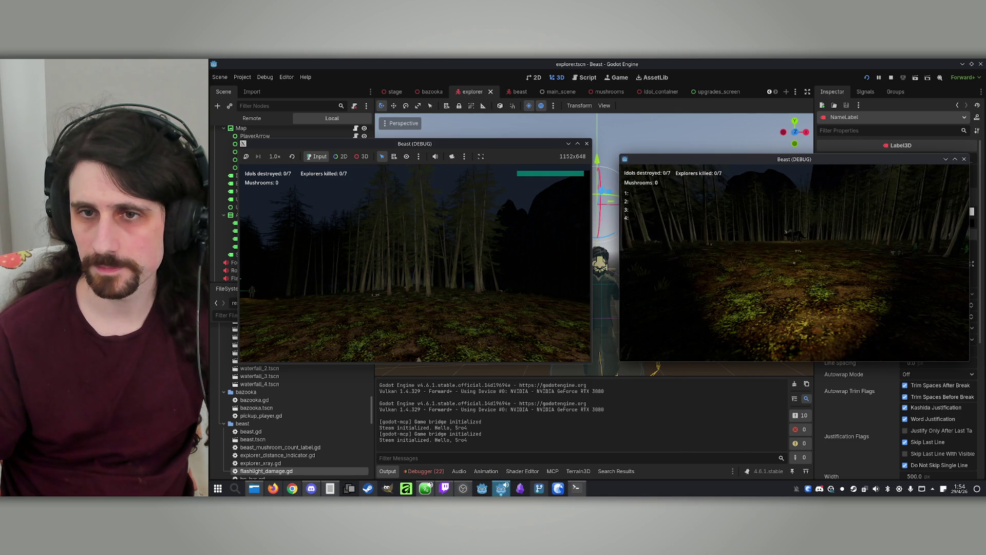
key(super)
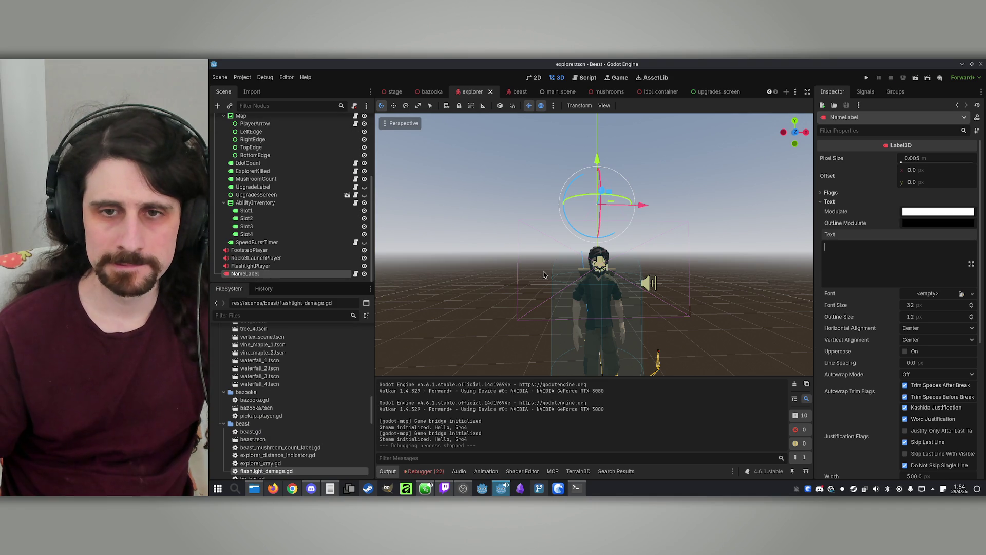
Draft to Claude: text still not visible though the name labels have visibility on and are placed correctly.
click(576, 488)
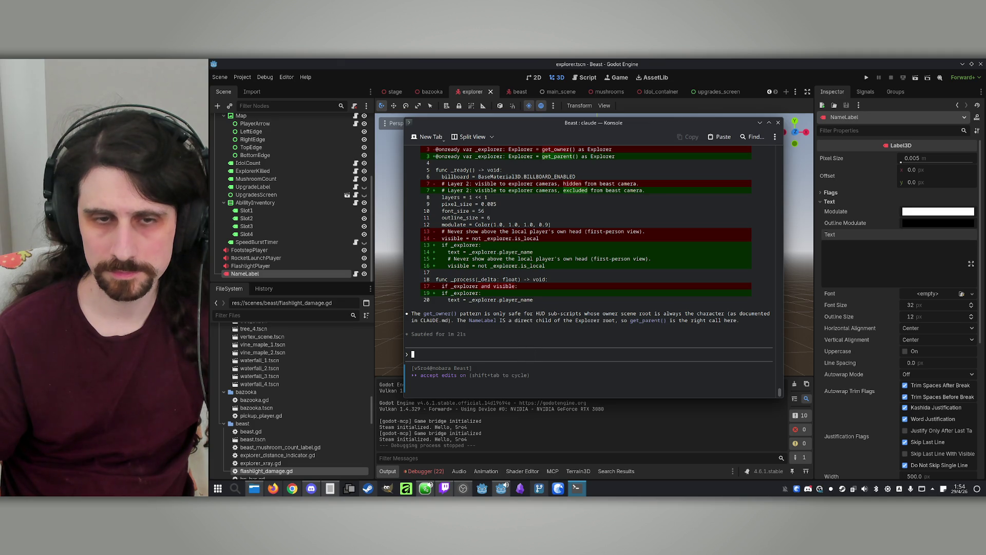
text(The text is still not visi)
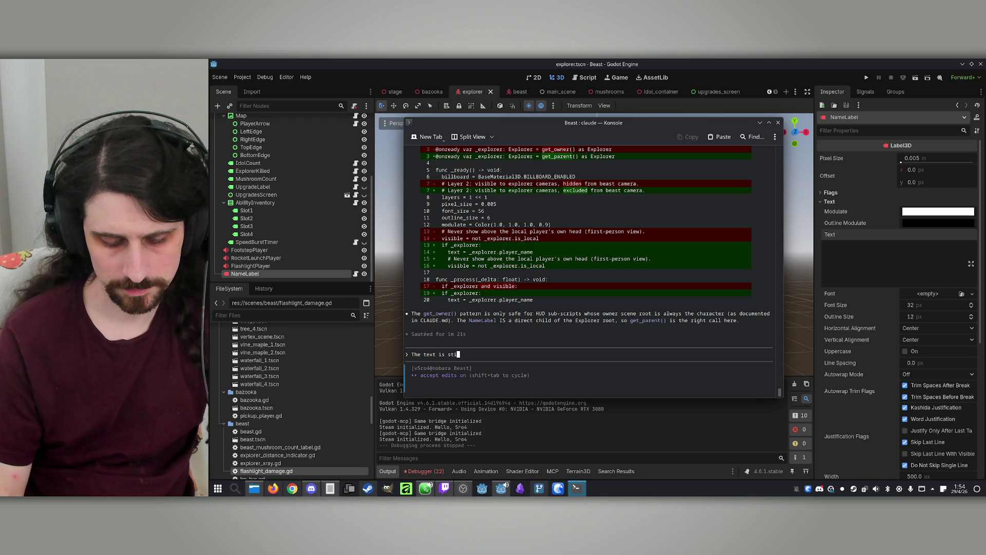
text(ble)
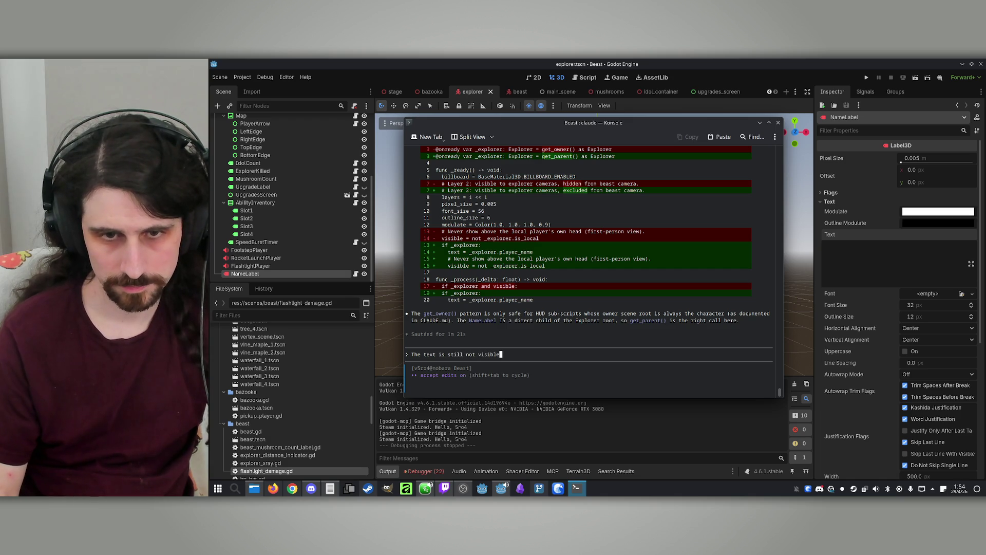
text( for some reason.)
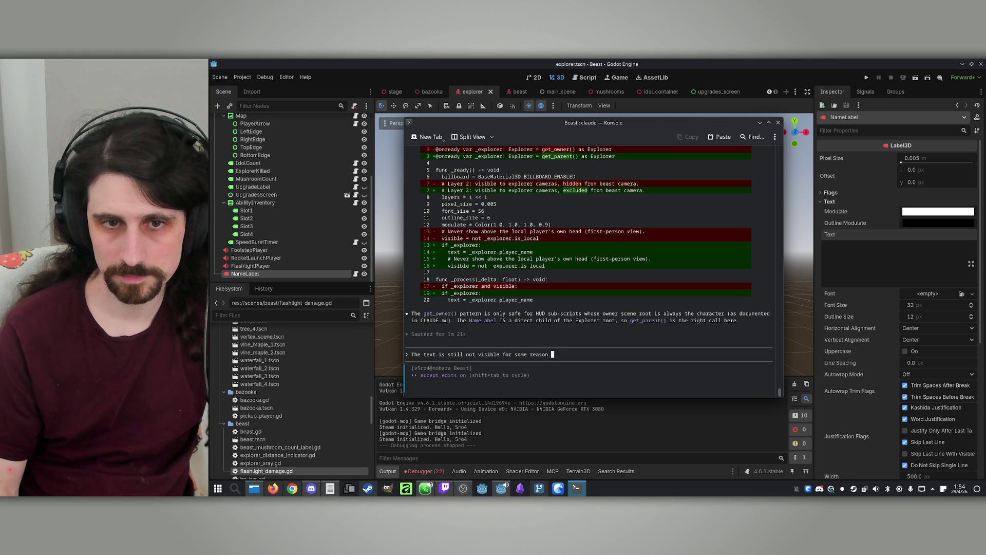
key(BackSpace)
text(even t)
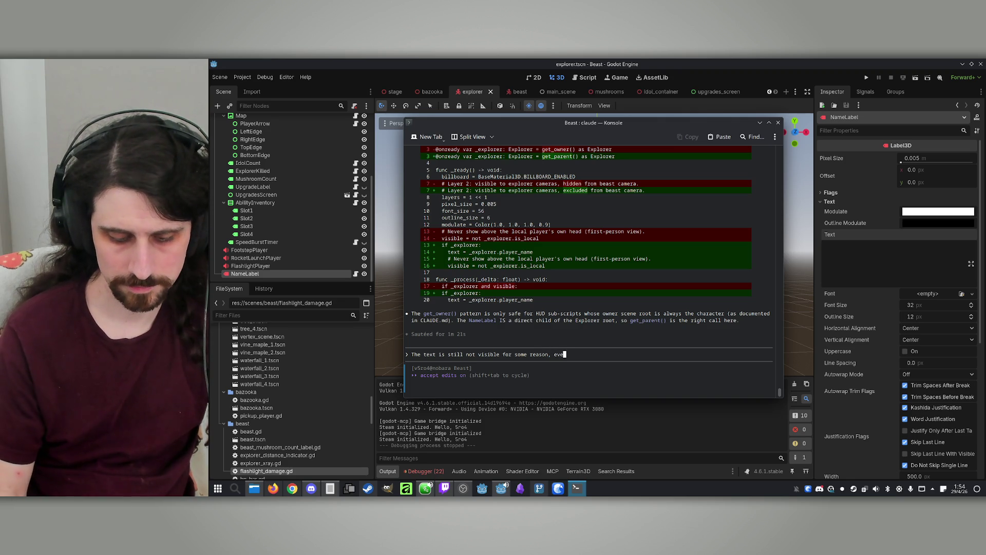
text(hough the t)
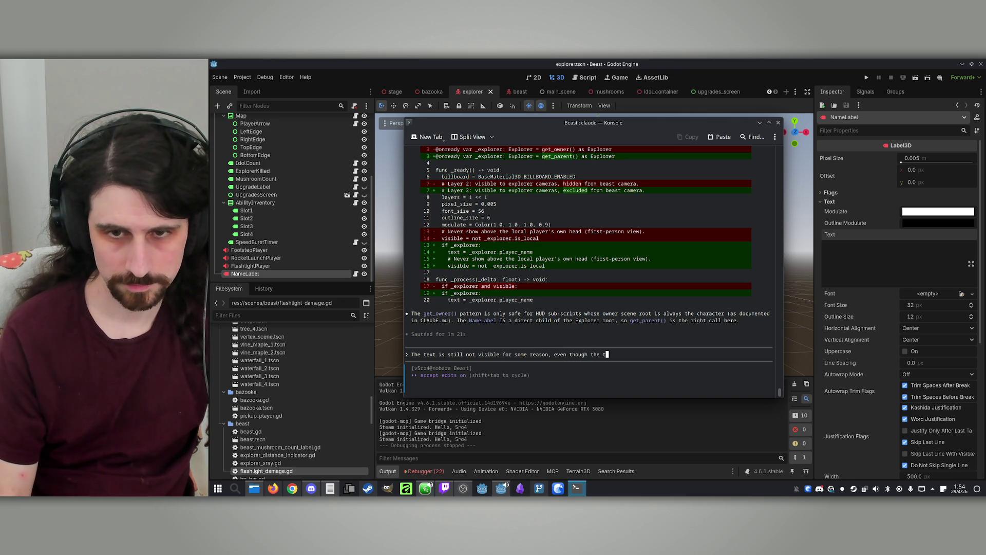
key(BackSpace)
text(n)
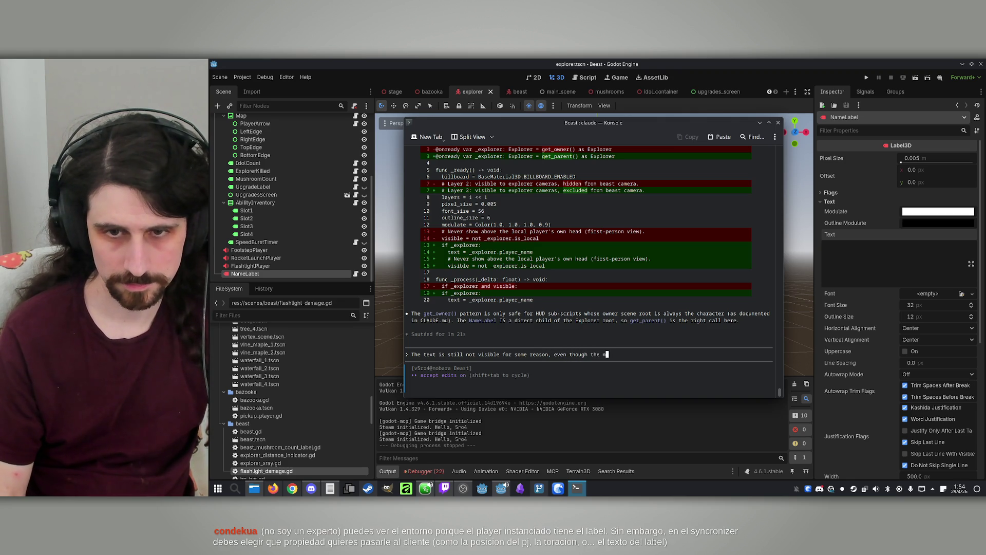
text( i)
text(ls had)
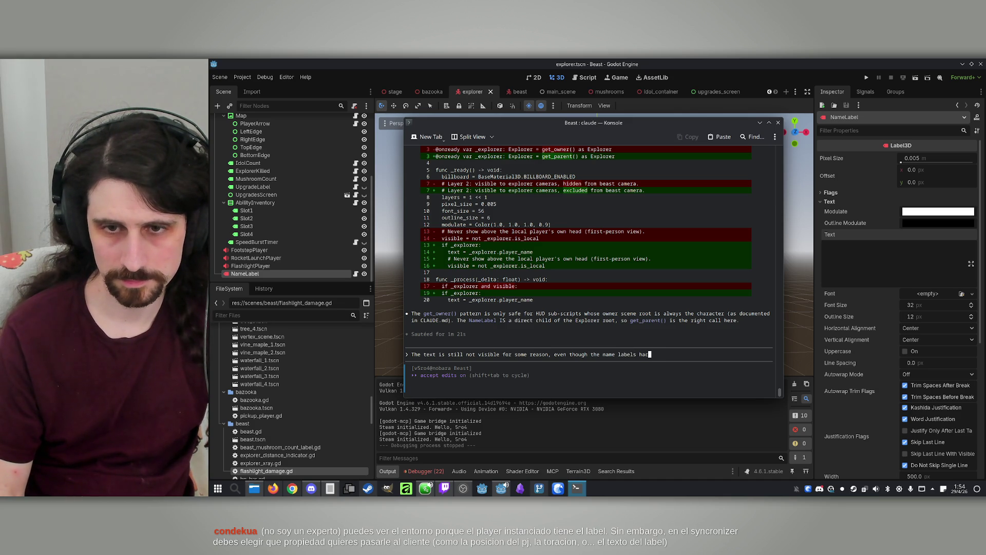
key(BackSpace)
text(ve visi)
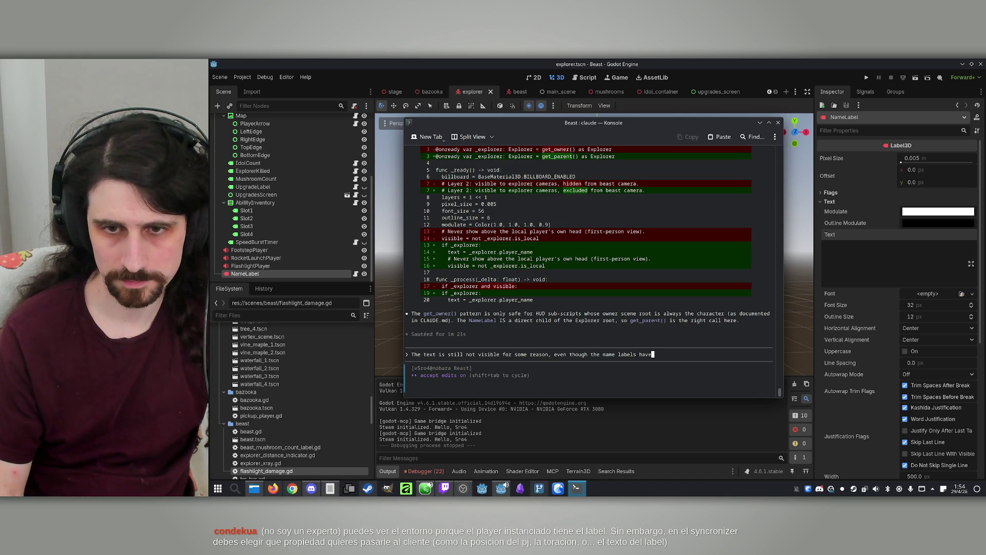
text(bilit)
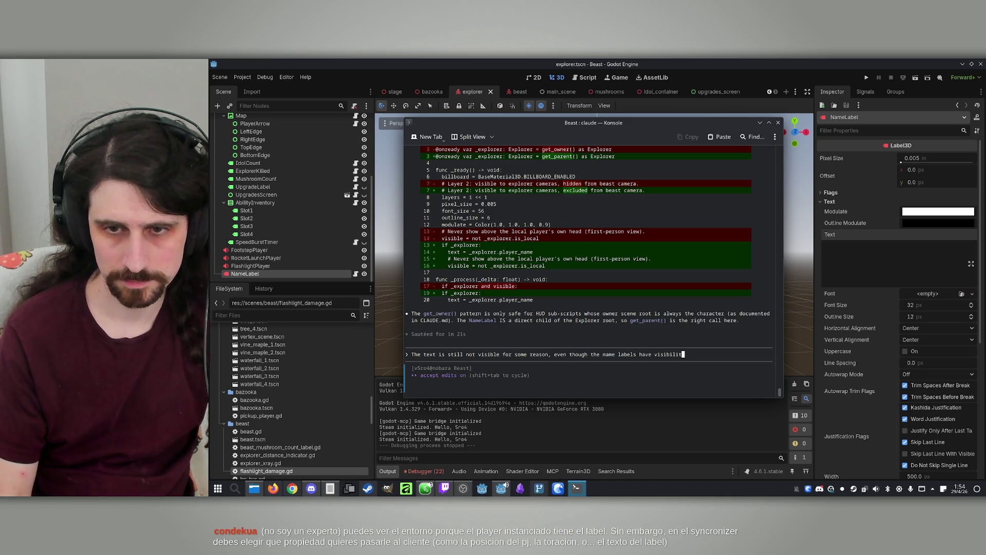
text(y on )
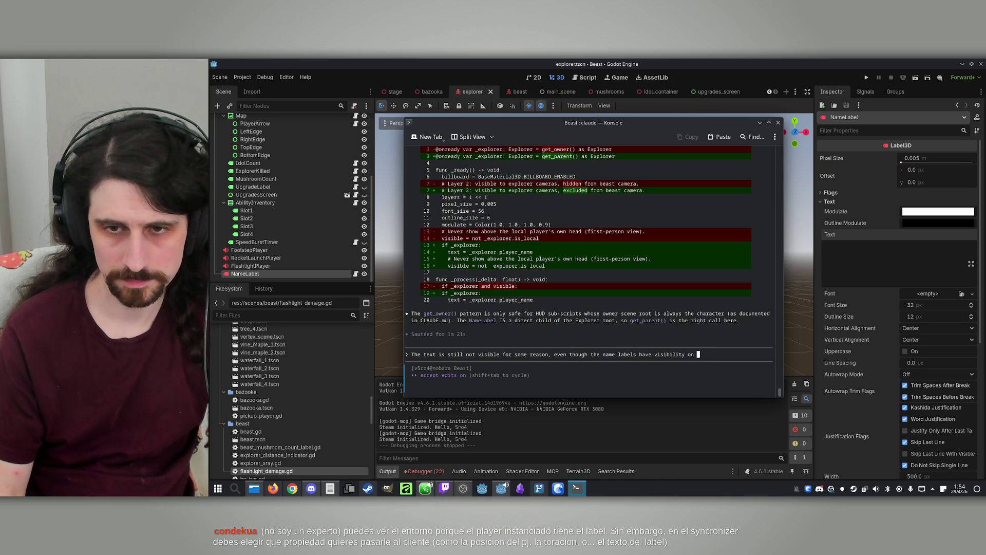
text(and are pl)
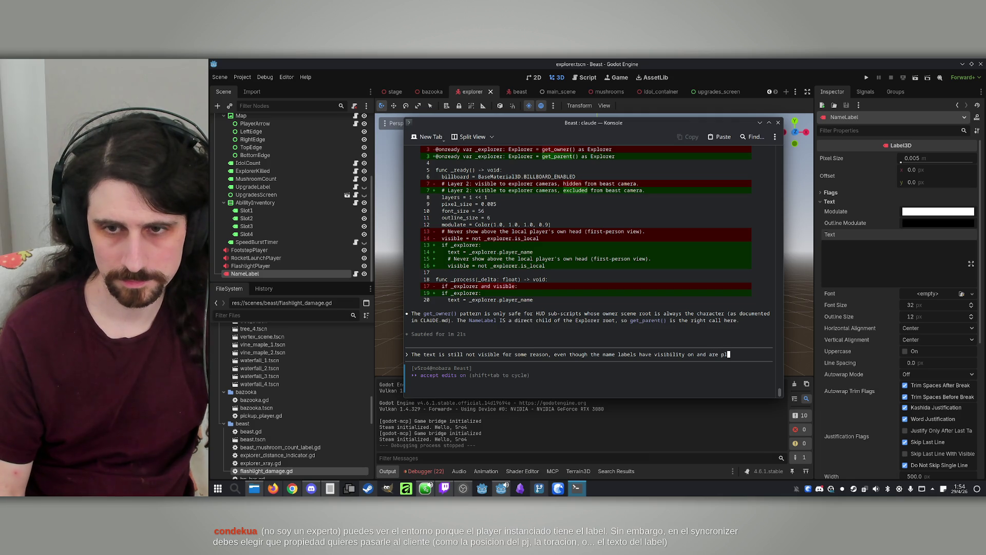
text(aced corre)
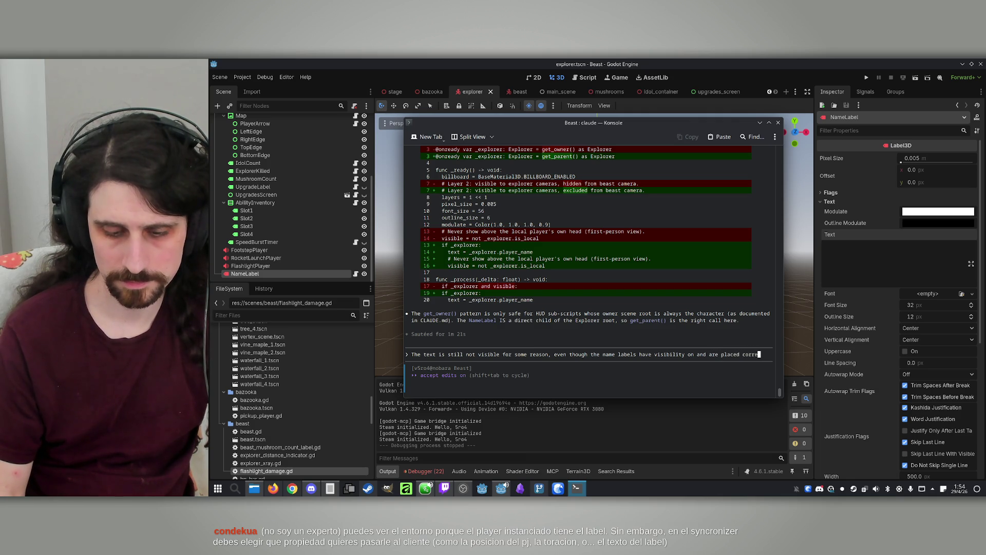
text(ctly.)
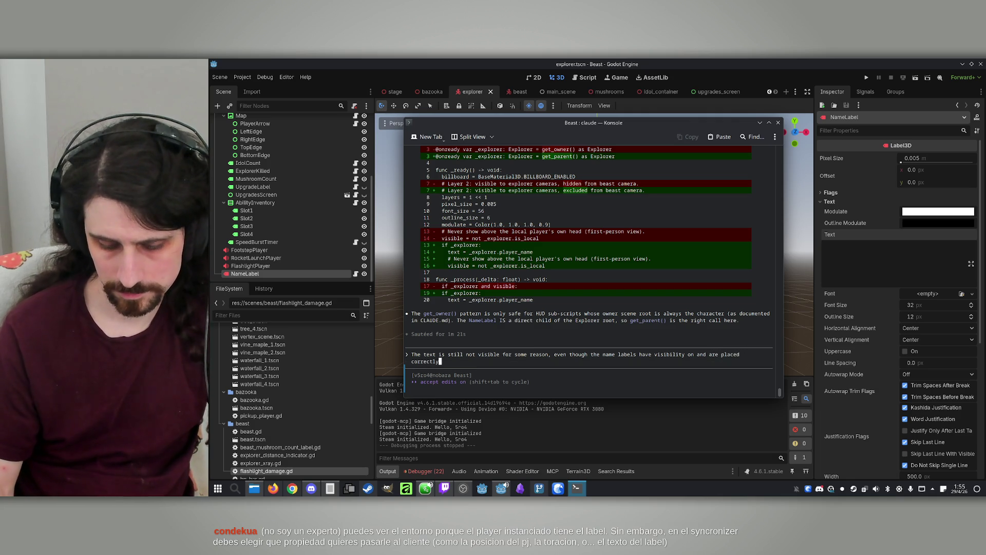
key(alt+Tab)
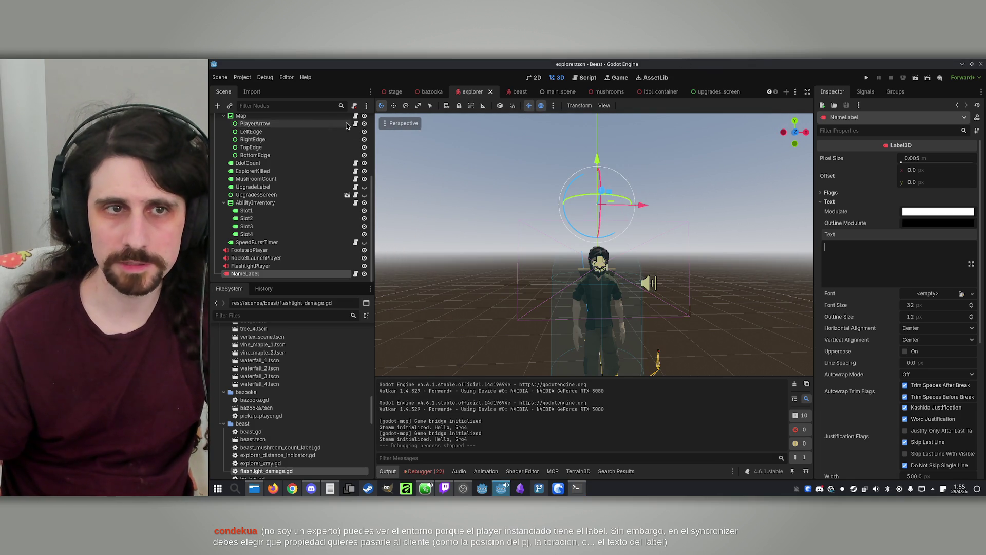
Run with F5, tile both game windows left and right, host, join from the second, and start.
key(F5)
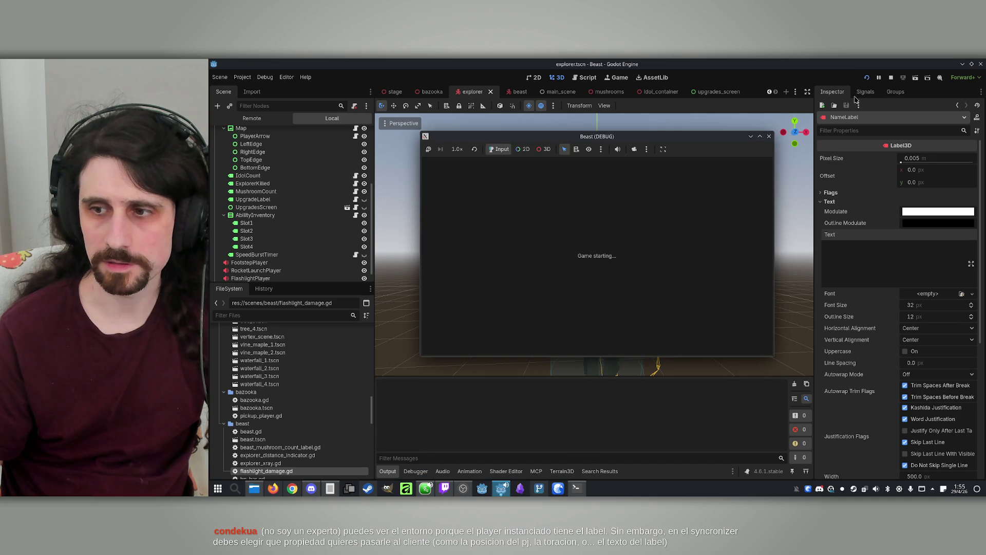
drag(714, 139, 461, 143)
drag(613, 149, 771, 143)
click(481, 331)
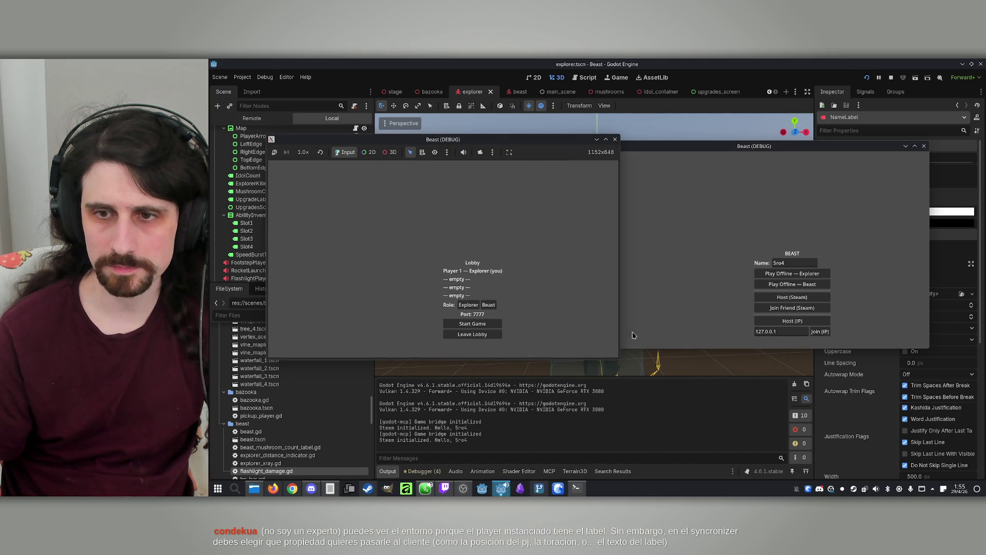
click(820, 331)
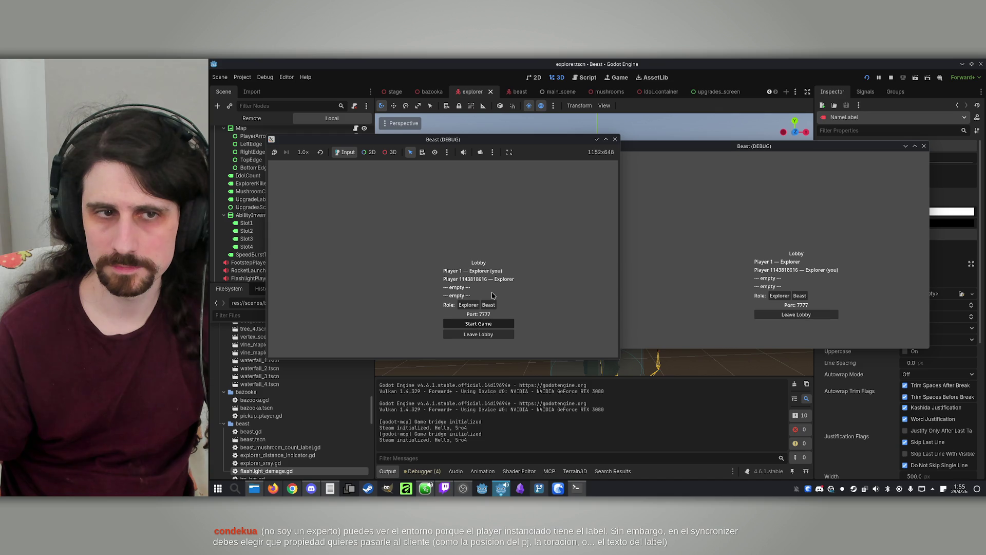
click(478, 324)
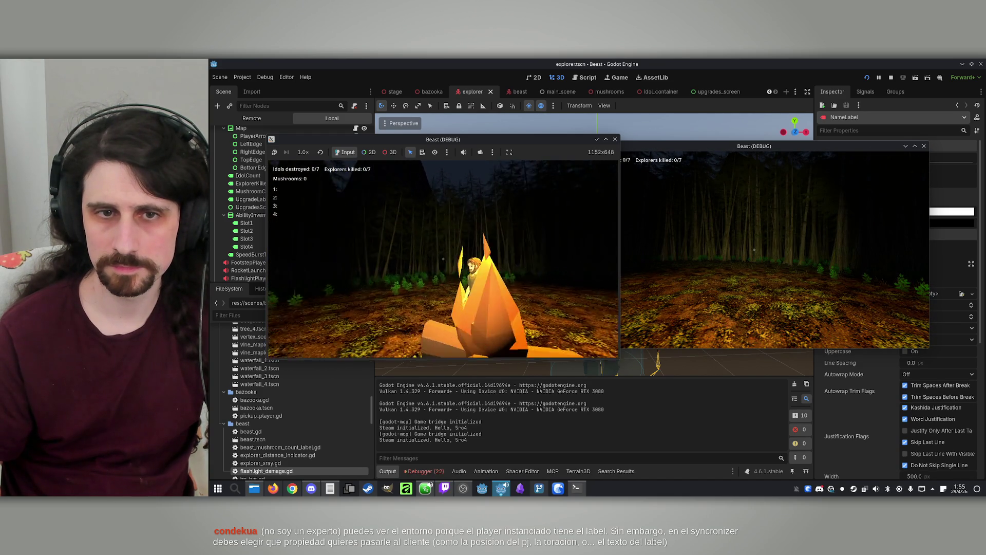
key(super)
click(252, 118)
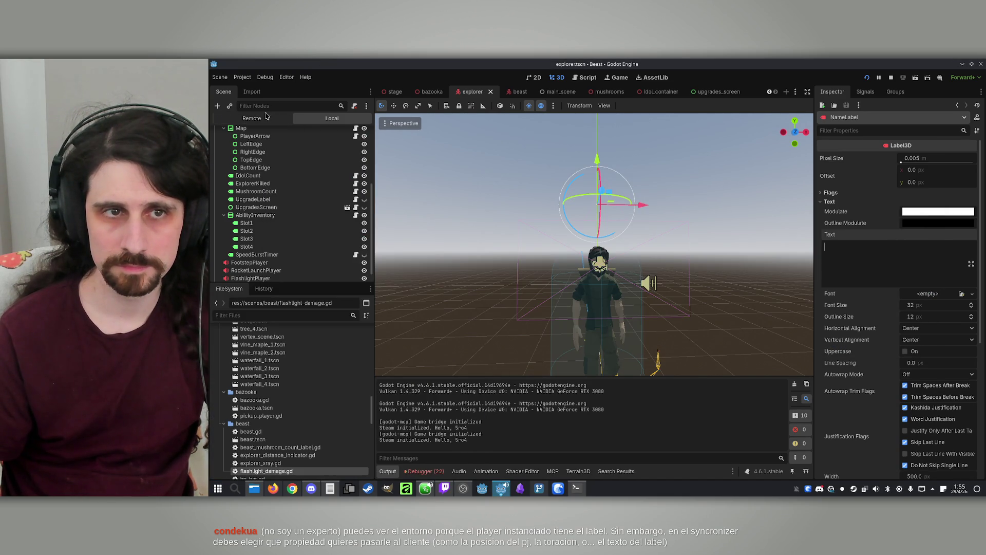
Filter the remote scene tree for 'name', compare both game windows' views, then stop the game.
click(264, 107)
text(name)
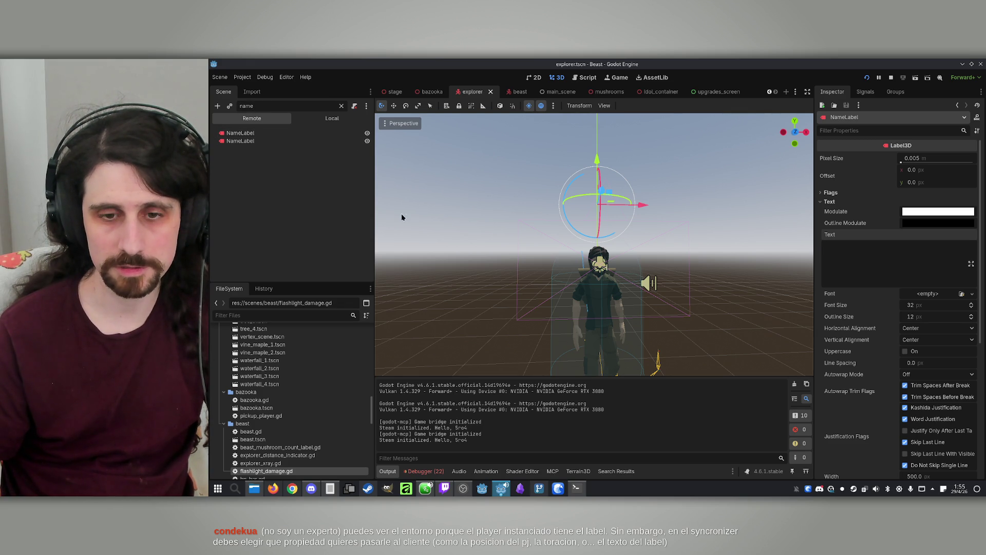
mouse_move(500, 488)
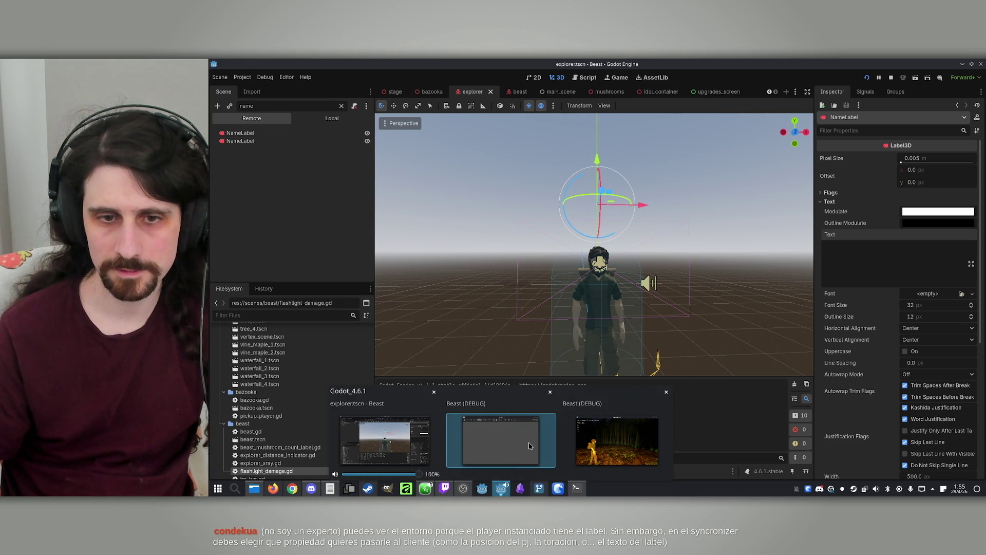
click(496, 442)
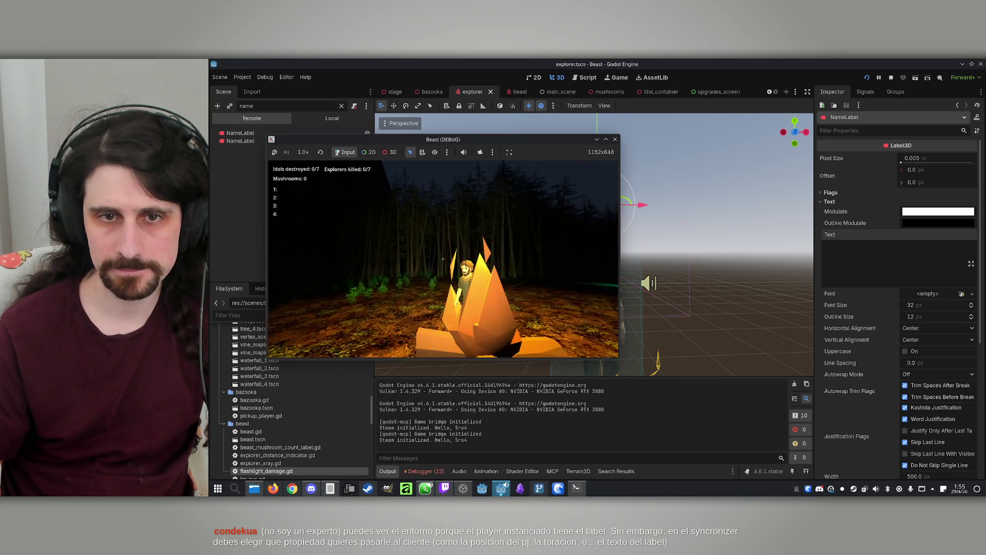
key(super)
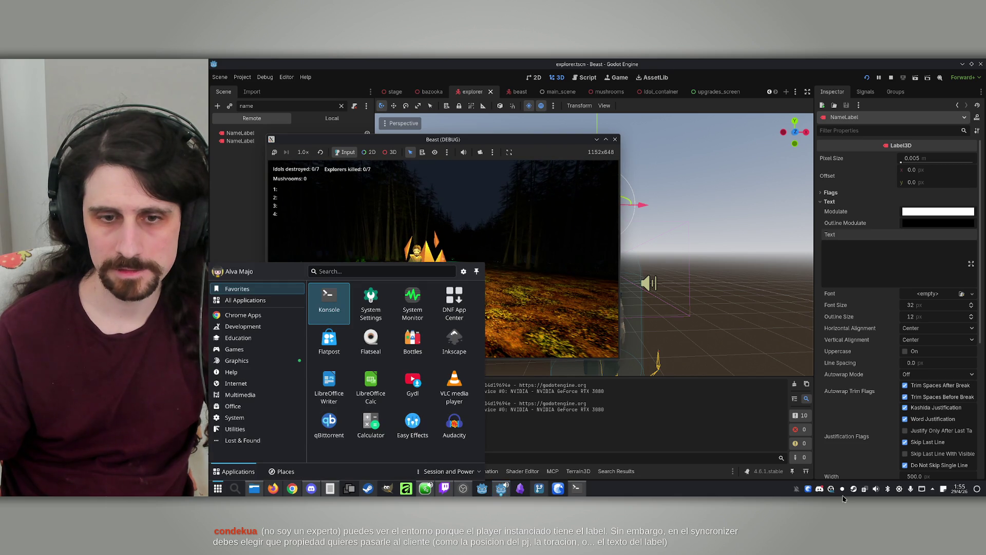
mouse_move(501, 488)
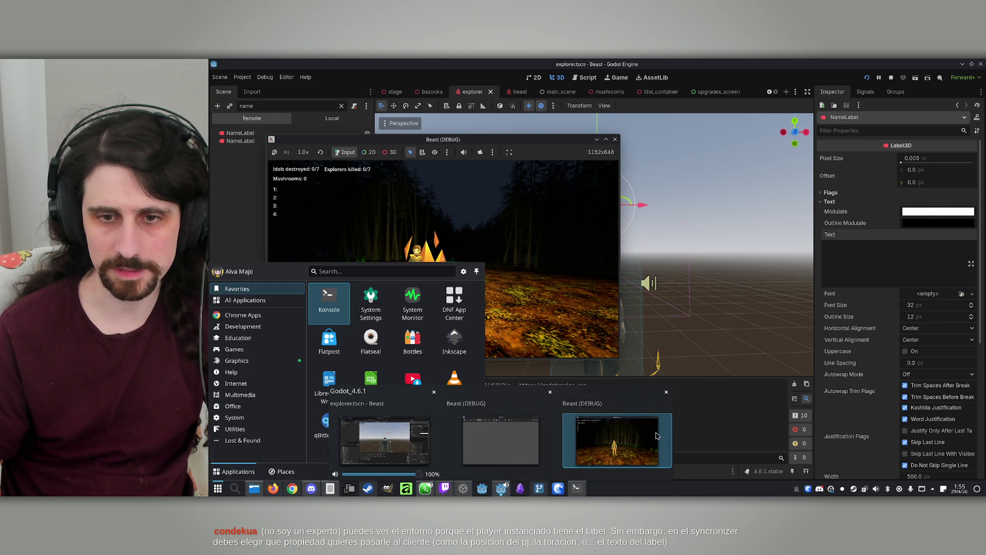
click(640, 444)
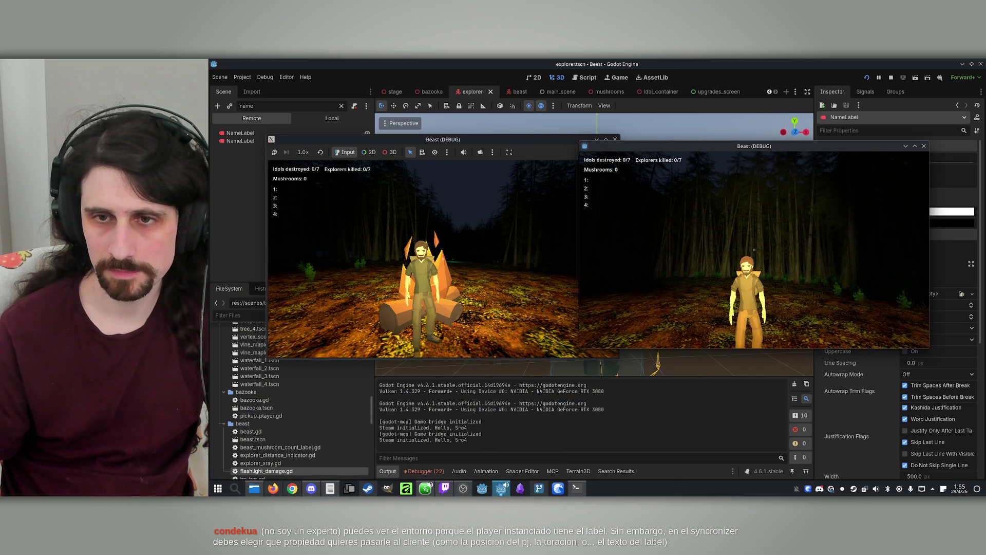
key(super)
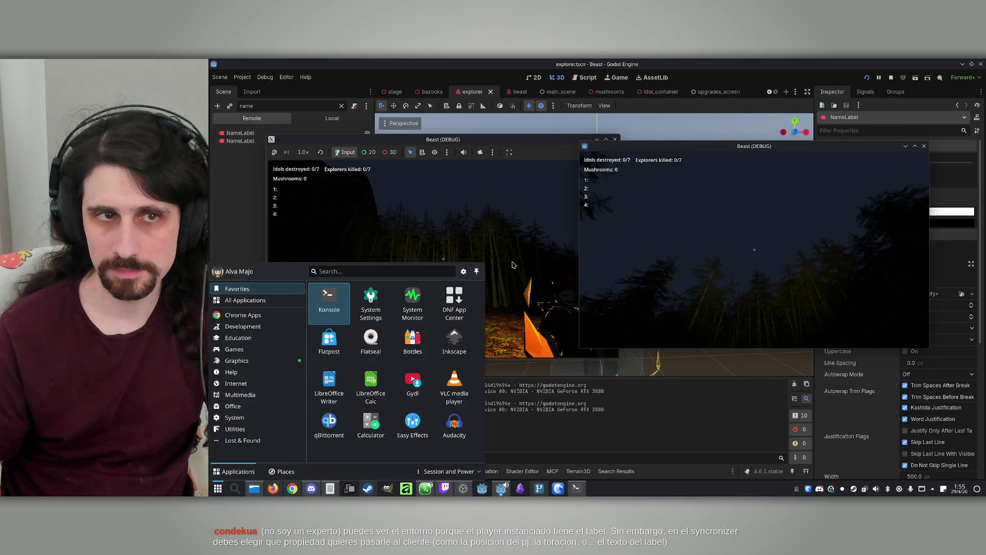
click(891, 77)
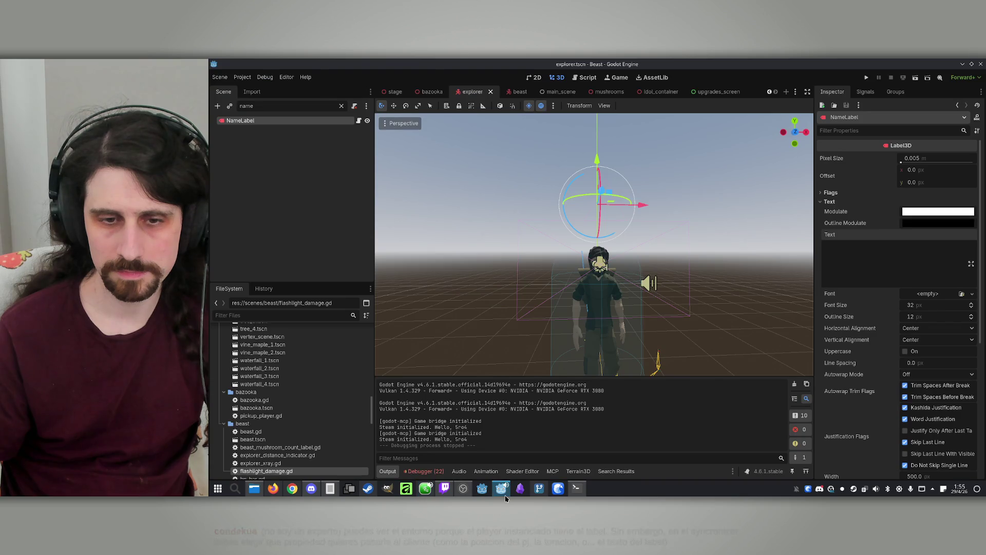
click(503, 496)
Tell Claude name labels still show with visibility off and their text can't be seen even when set in the inspector.
key(BackSpace)
key(Left)
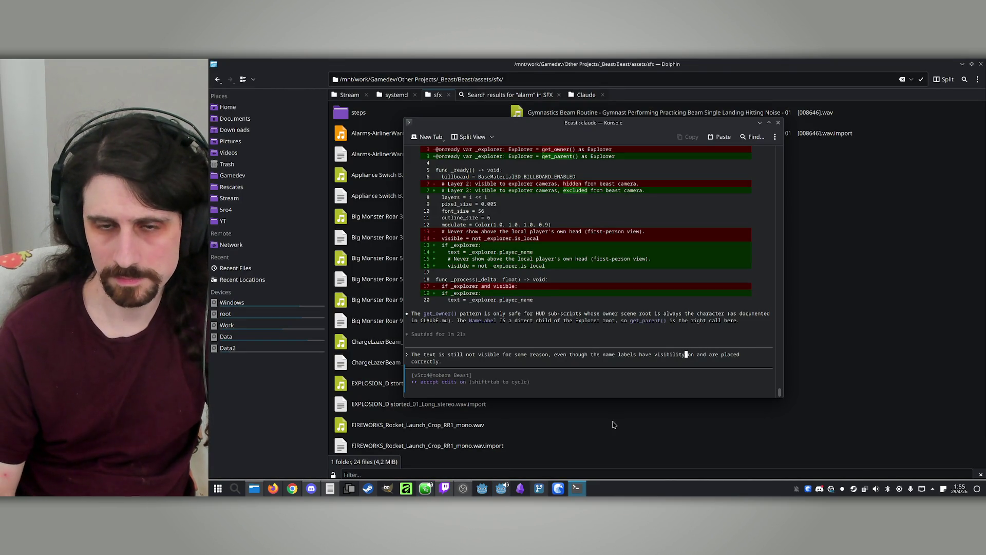
key(BackSpace)
key(BackSpace)
key(BackSpace)
key(BackSpace)
key(BackSpace)
key(BackSpace)
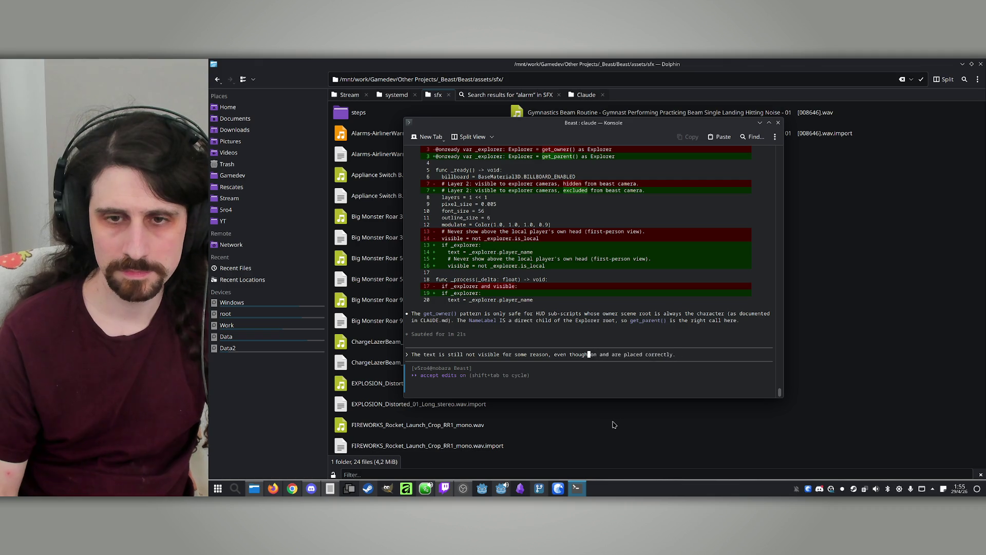
key(BackSpace)
key(BackSpace)
key(BackSpace)
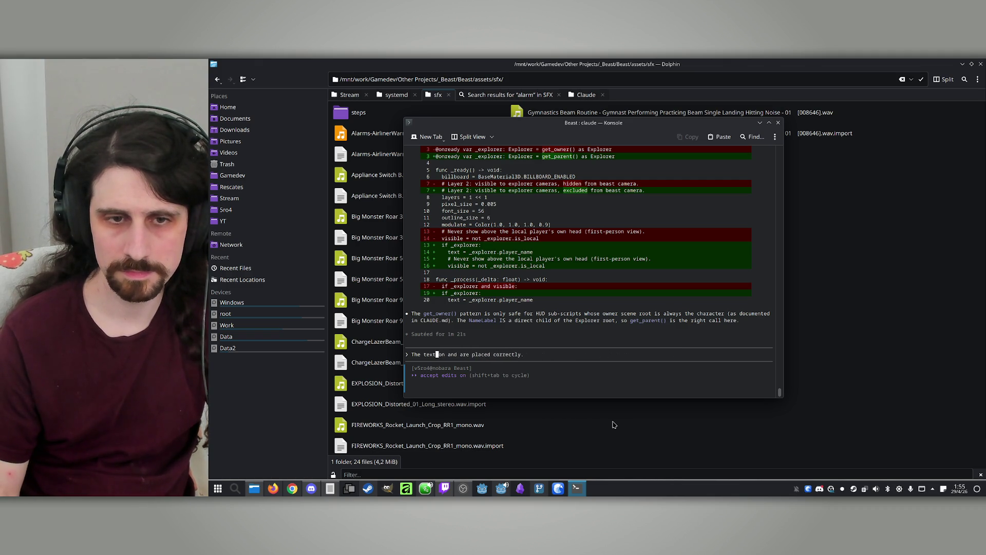
text(name labels are)
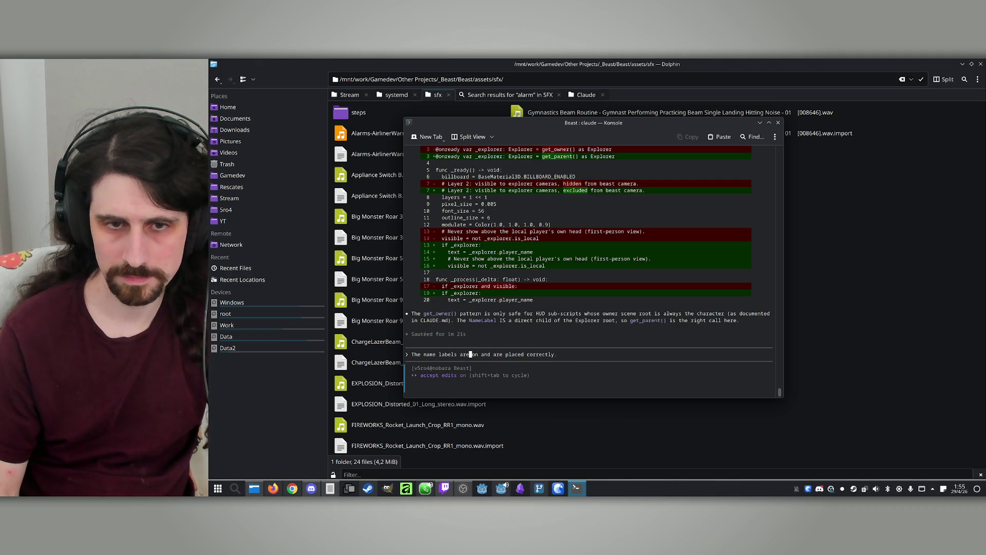
key(BackSpace)
key(BackSpace)
key(BackSpace)
text(still )
text(show )
text(wit)
text(h visibility o)
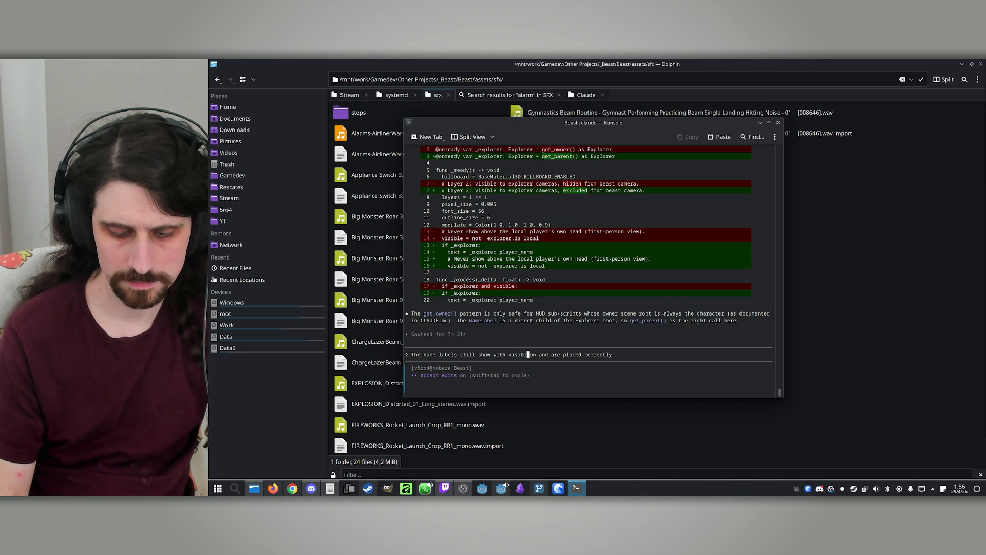
text(ff, and)
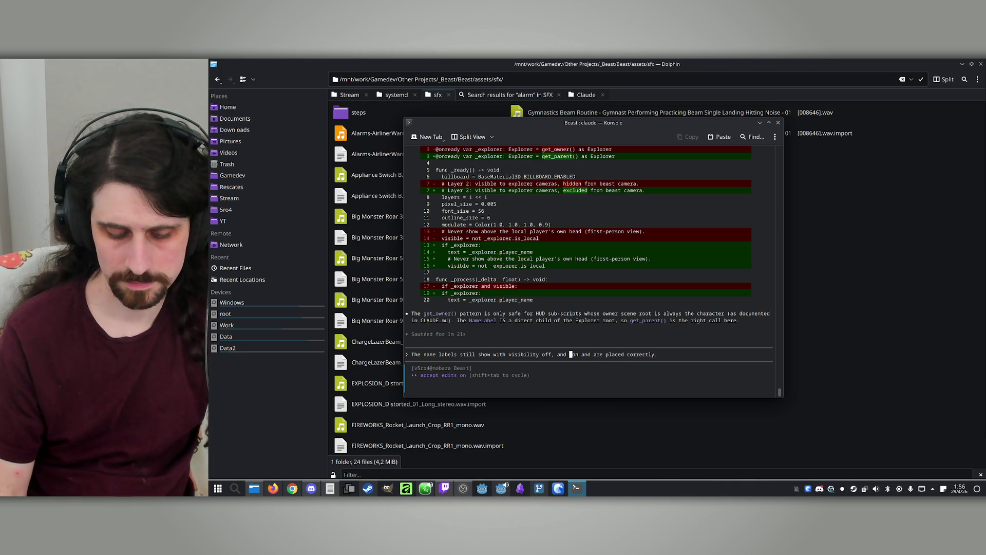
text( even when I )
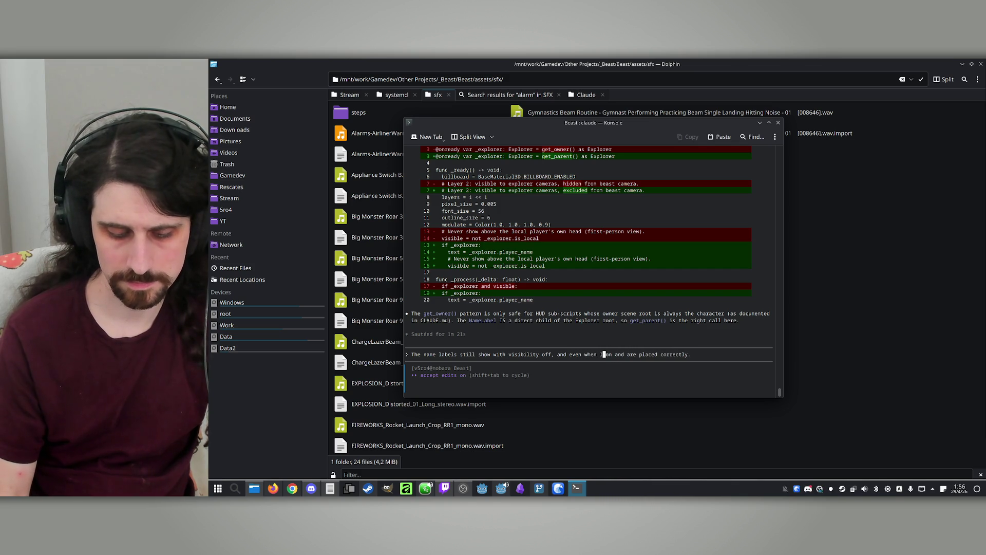
text(manually ch)
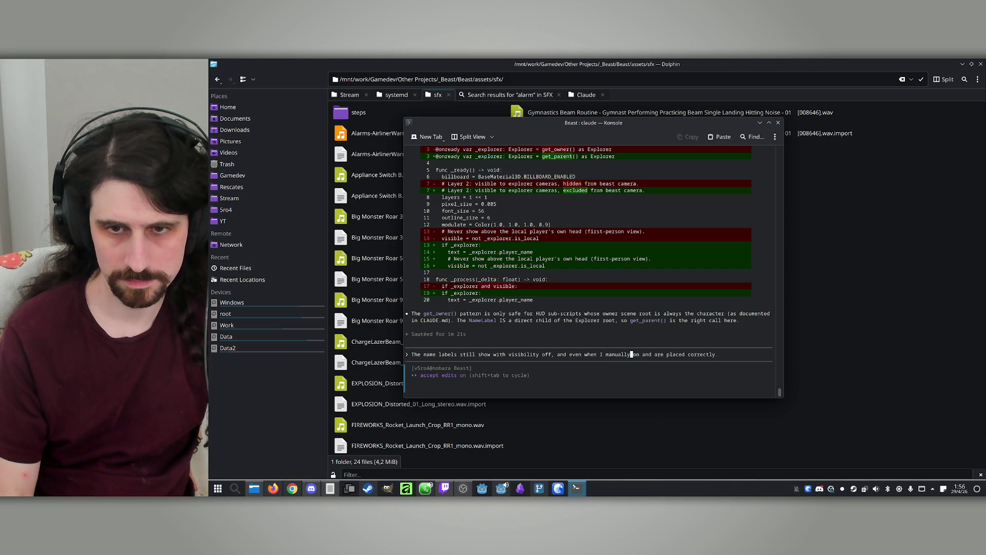
text(ange it on the)
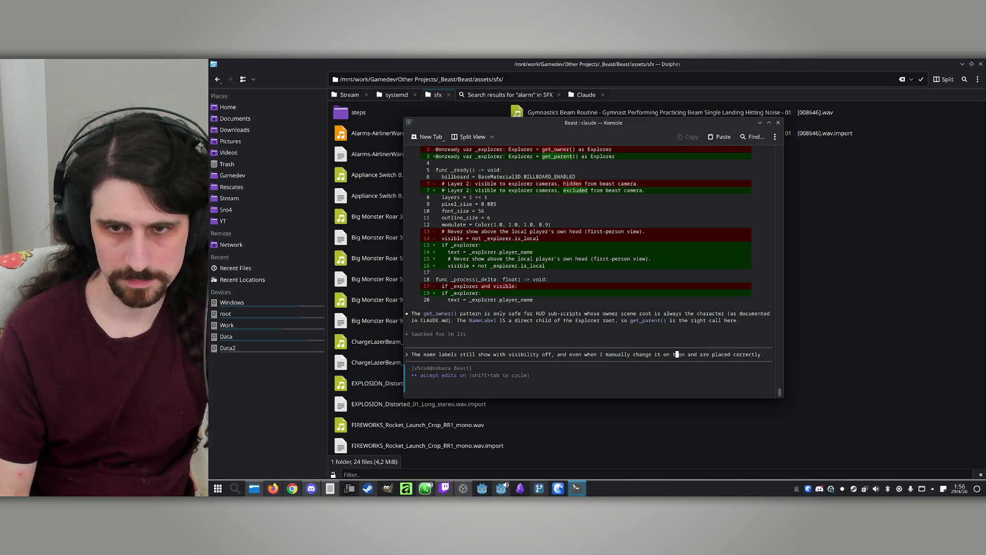
text( inspector,)
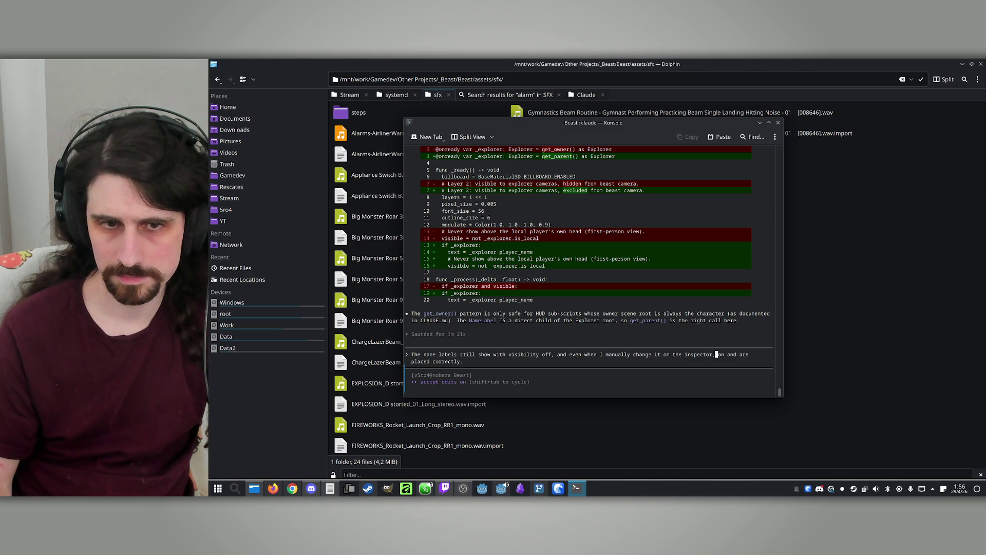
key(BackSpace)
key(BackSpace)
key(BackSpace)
key(BackSpace)
text(the)
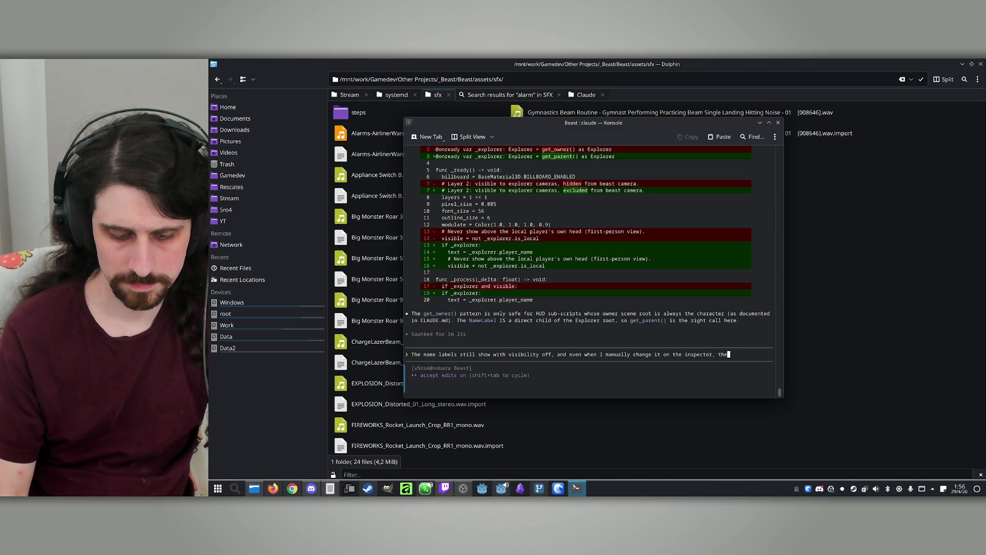
text( text on )
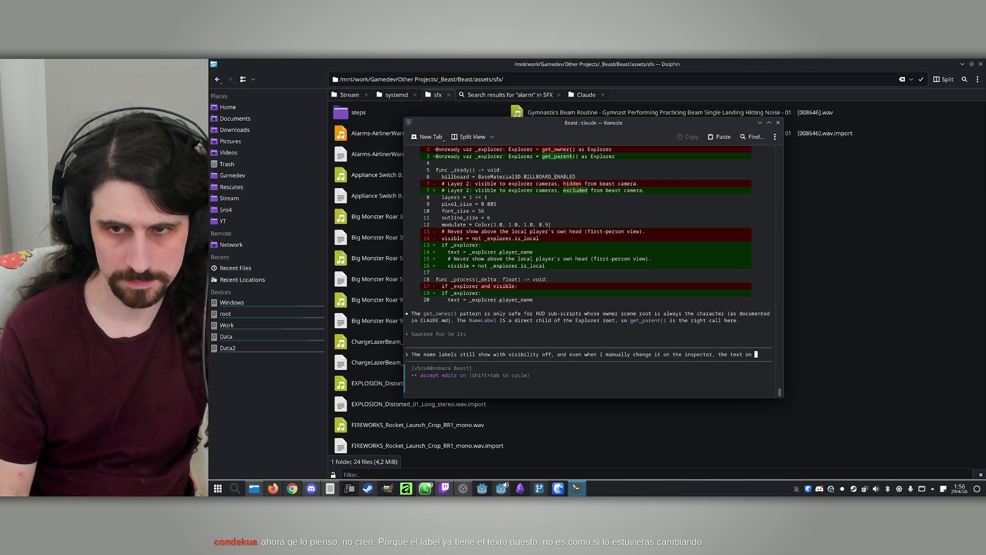
text(them canno)
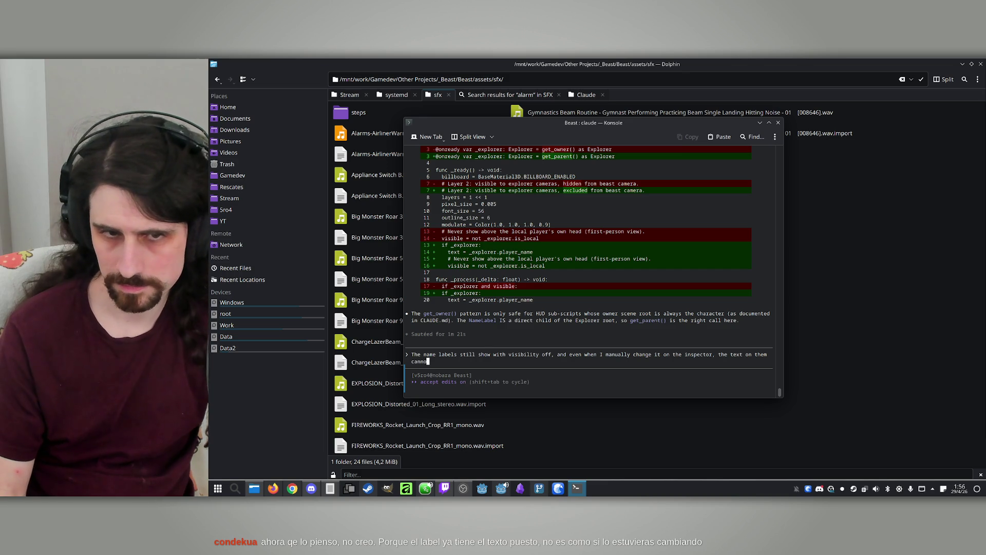
text(t be seen for some reason.)
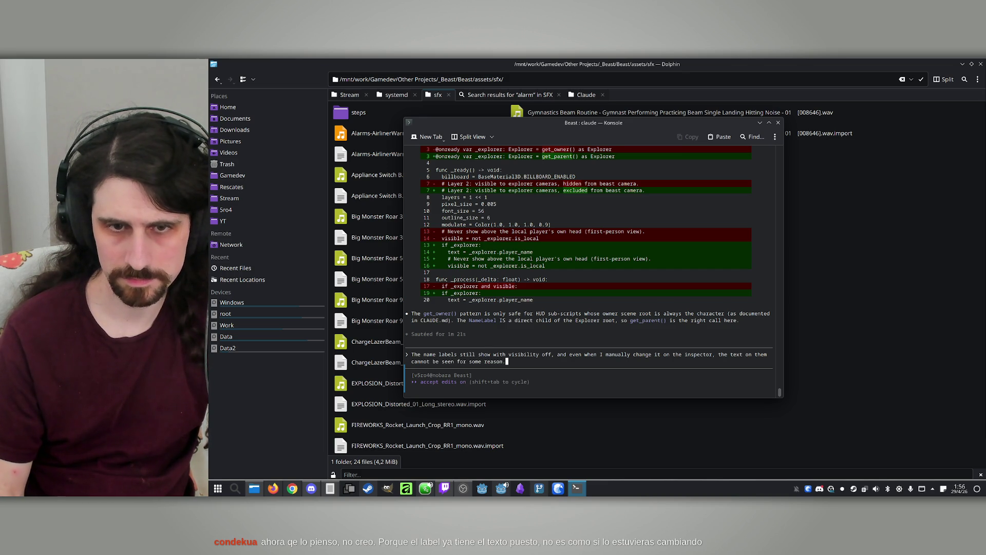
key(Return)
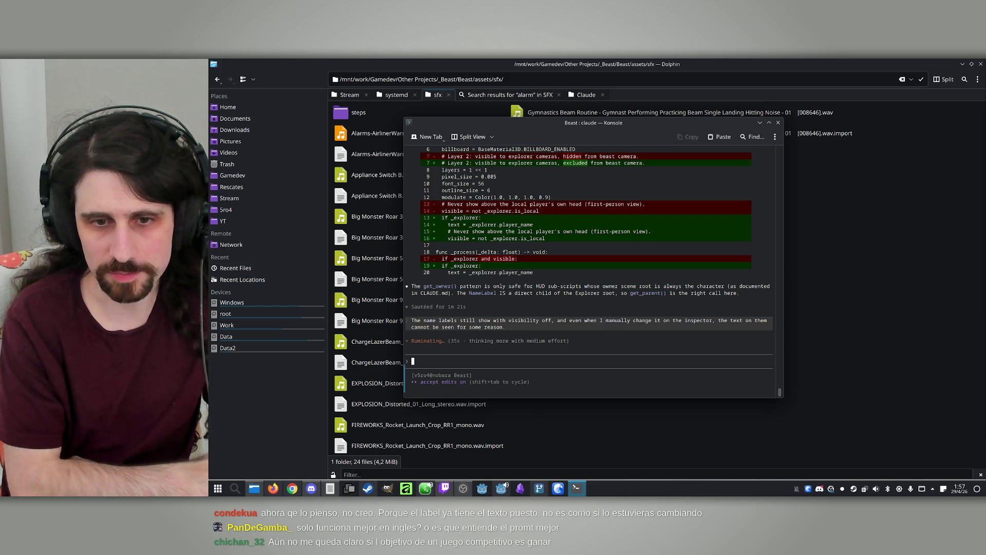
Glance at the editor, then return to Claude while it updates name_label.gd and beast.gd.
click(502, 488)
click(576, 488)
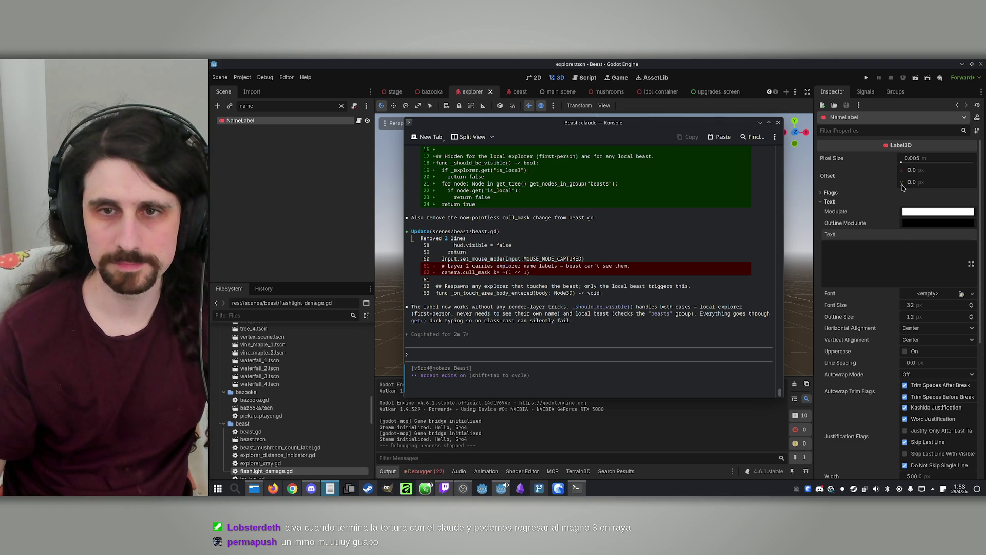
Hide the terminal, launch the game, tile both windows, host and start a match, then stop it.
click(782, 61)
click(867, 77)
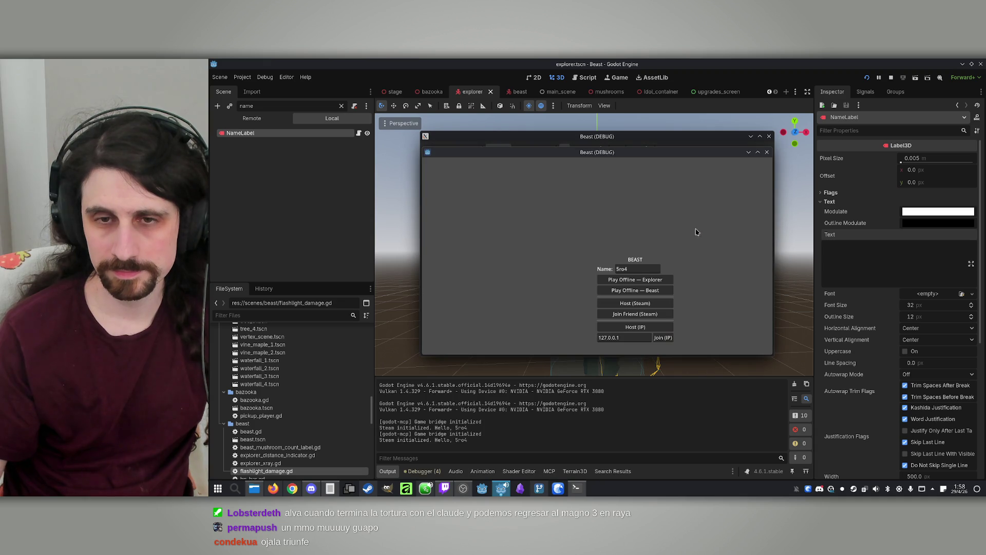
drag(555, 151, 724, 151)
drag(643, 139, 444, 142)
click(438, 331)
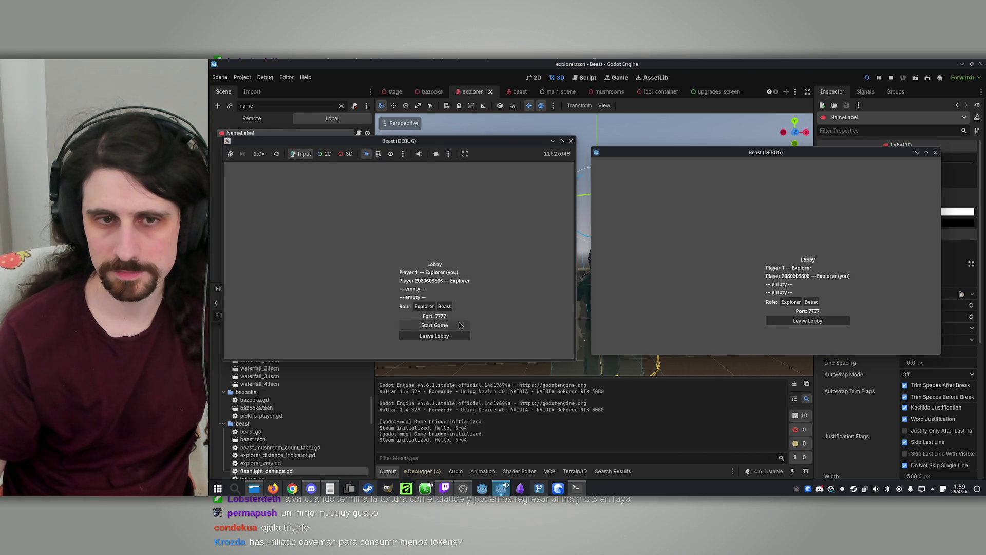
click(434, 325)
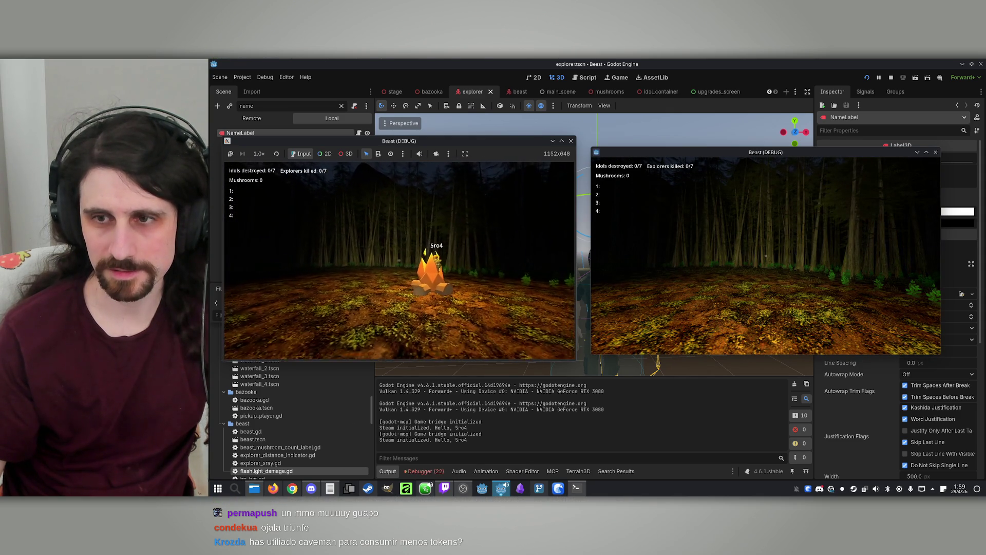
key(super)
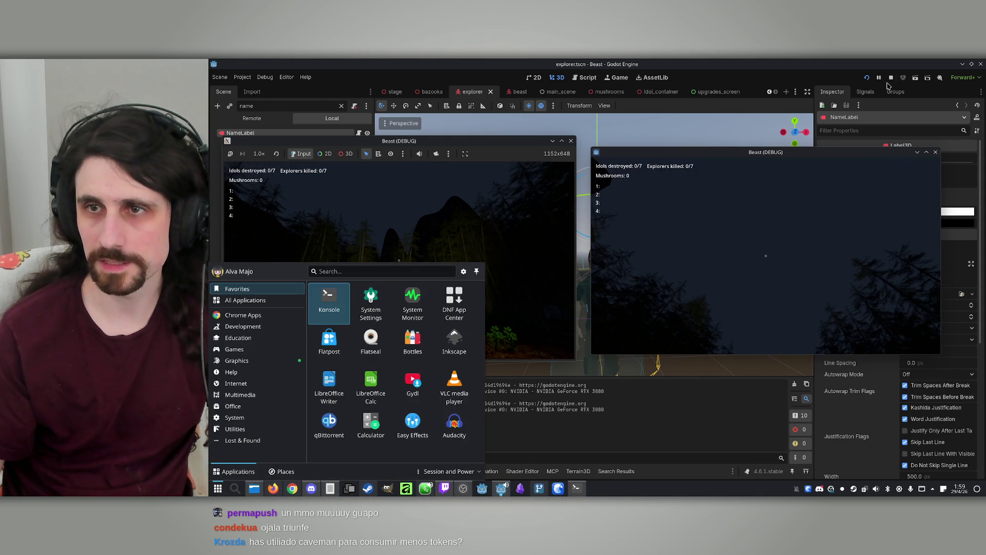
click(891, 77)
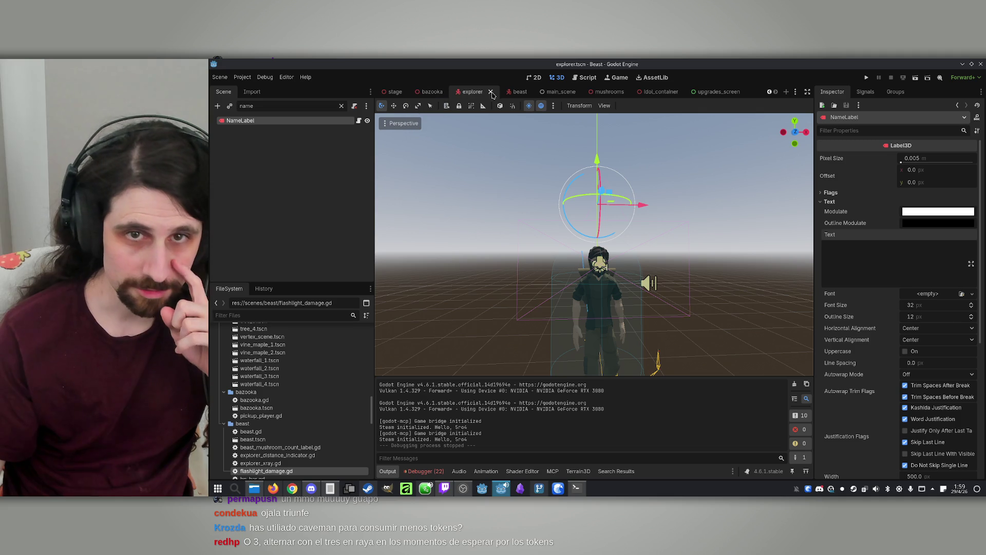
In the beast scene, collapse the Triceratops branch and select the beast's OmniLight3D node.
click(517, 92)
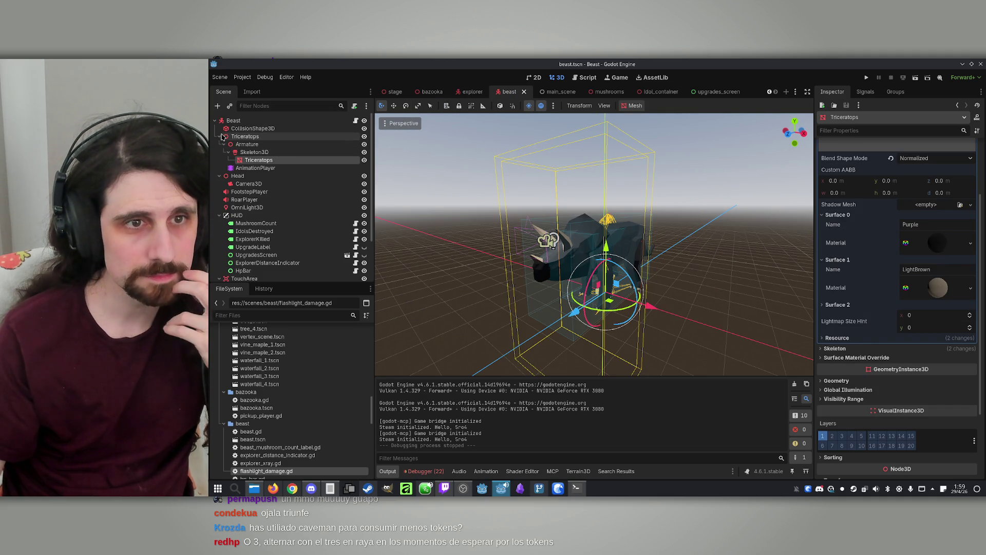
click(246, 137)
click(220, 136)
double_click(262, 177)
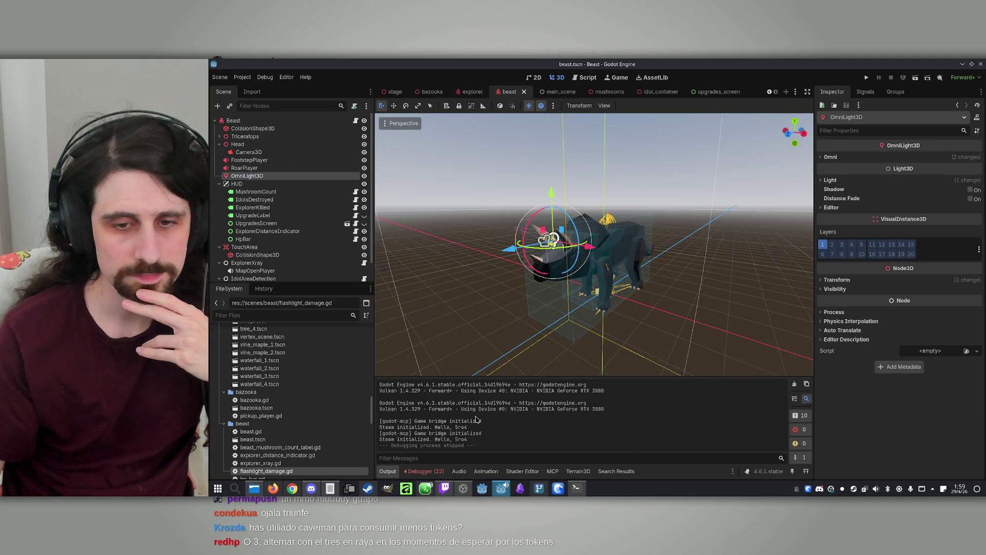
Send Claude a prompt: the beast's OmniLight3D lights its way, but explorers shouldn't see it.
click(578, 489)
text(The beast has a)
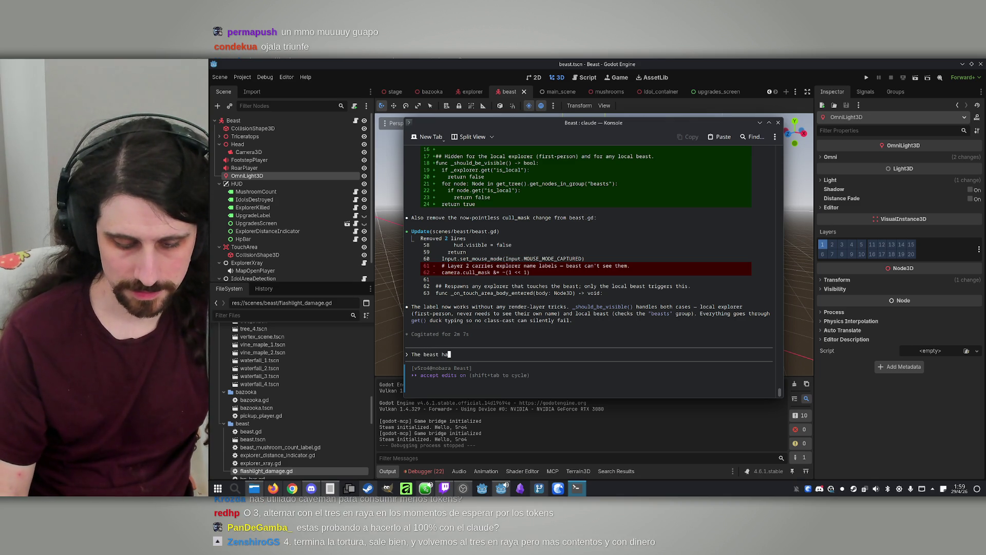
text(n)
key(ctrl+v)
text(Om)
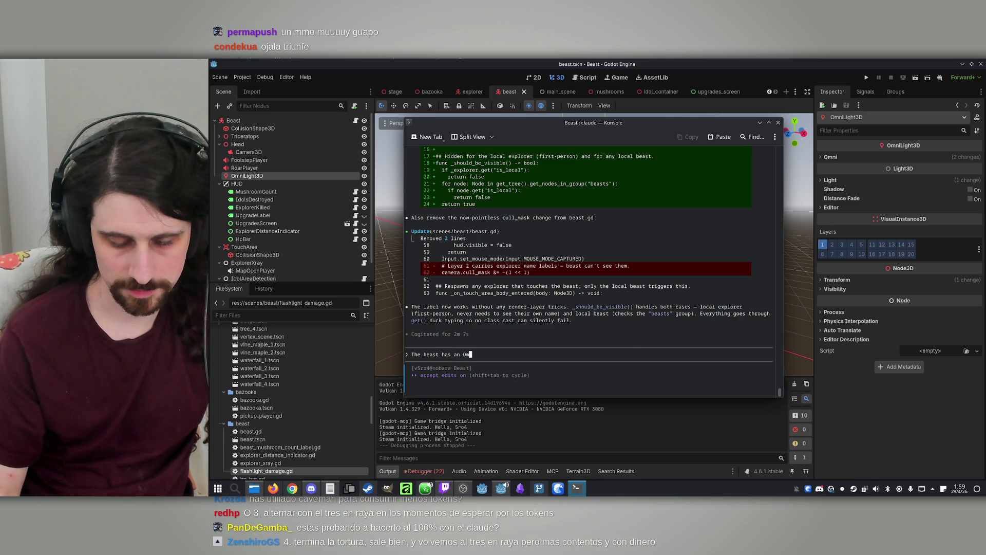
text(niLigh)
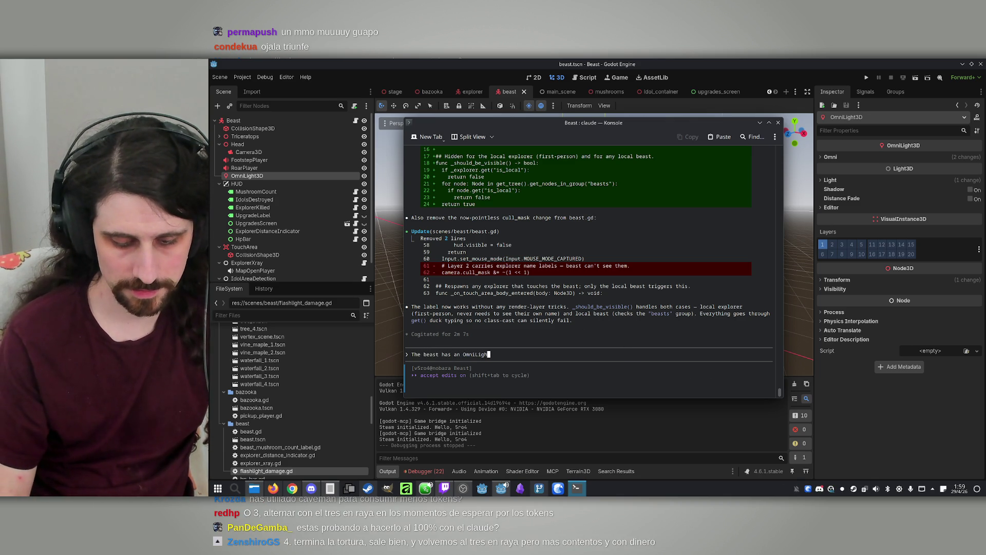
text(t3D inside to )
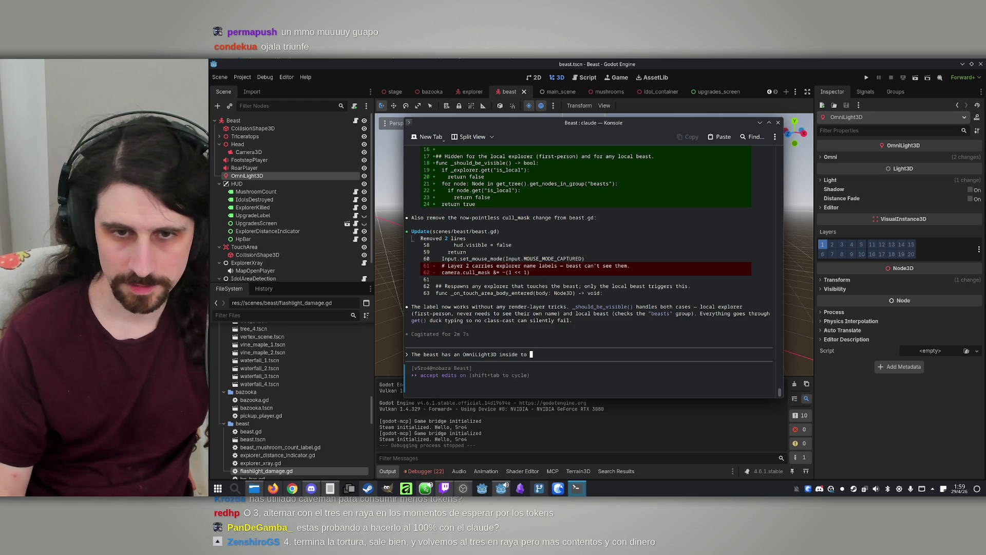
text(ligh)
key(BackSpace)
key(BackSpace)
key(BackSpace)
text(so it can see )
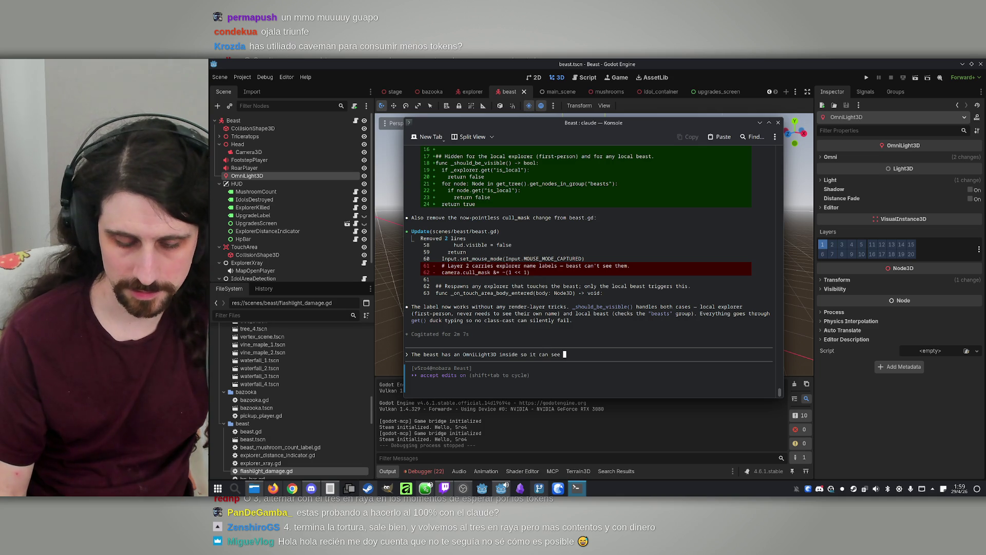
text(where it's g)
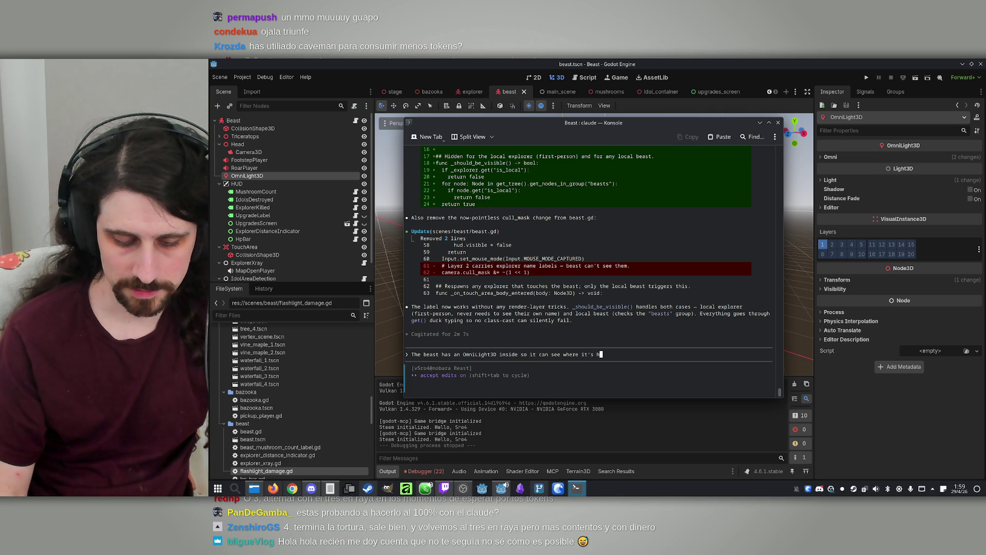
text(oing. Ho)
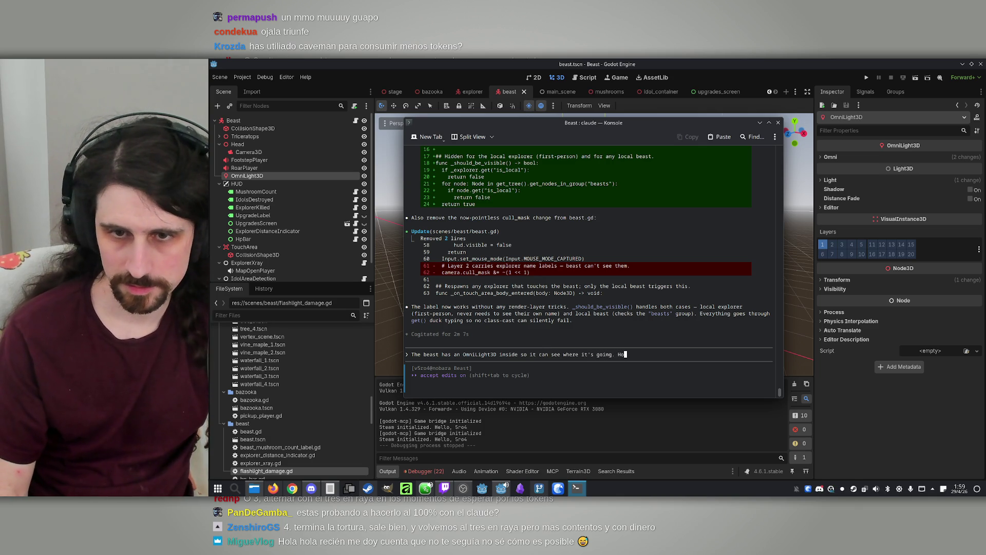
text(wever, the expl)
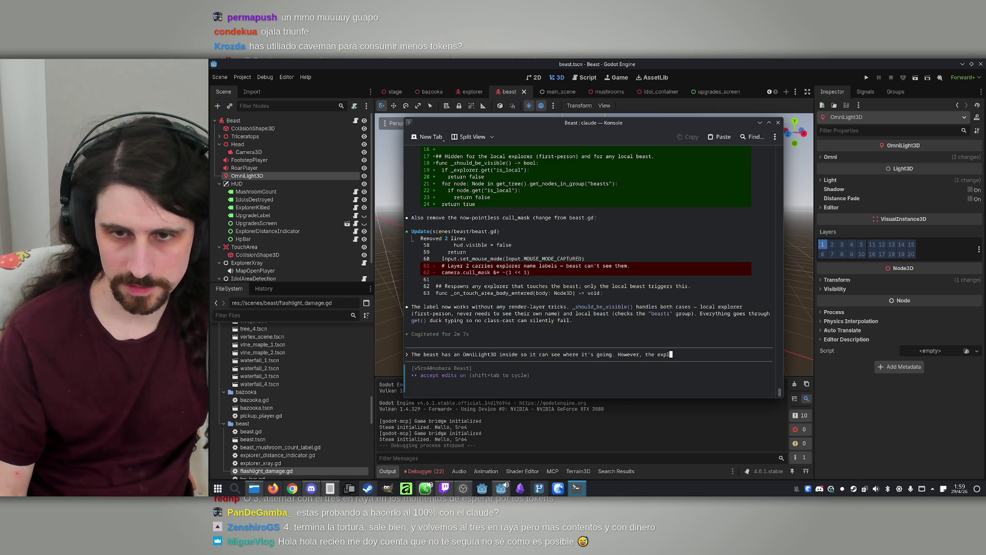
text(orers soul)
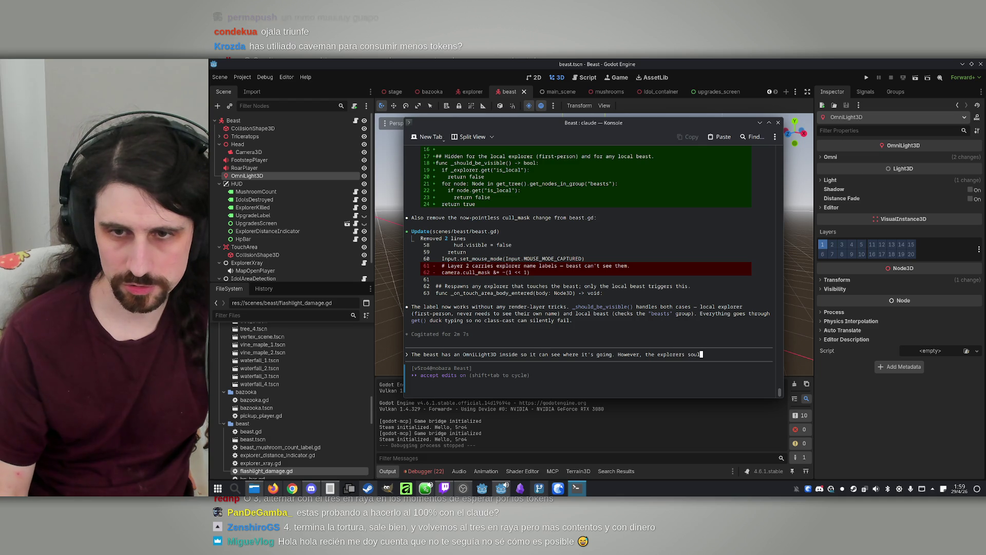
text(dn't be able to )
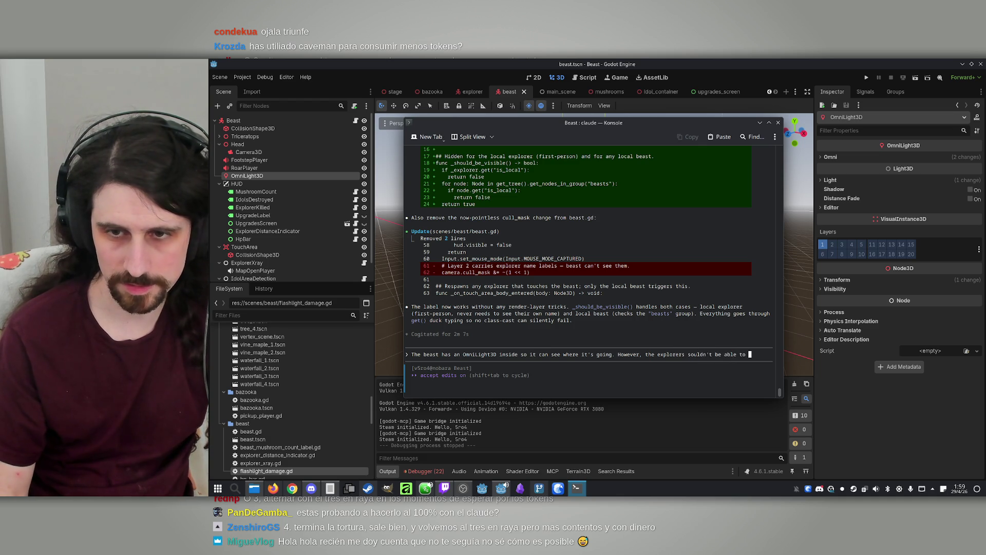
text(see that l)
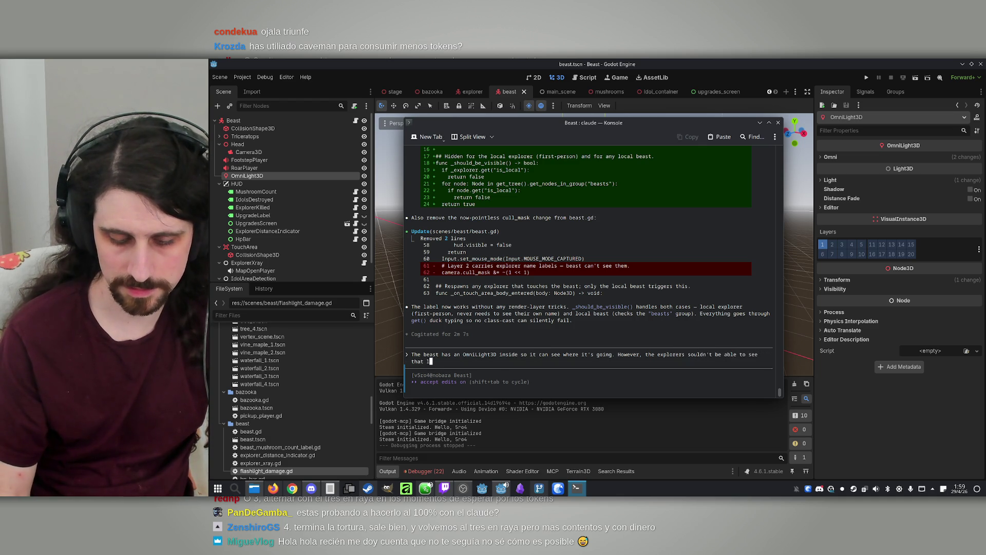
text(ight.)
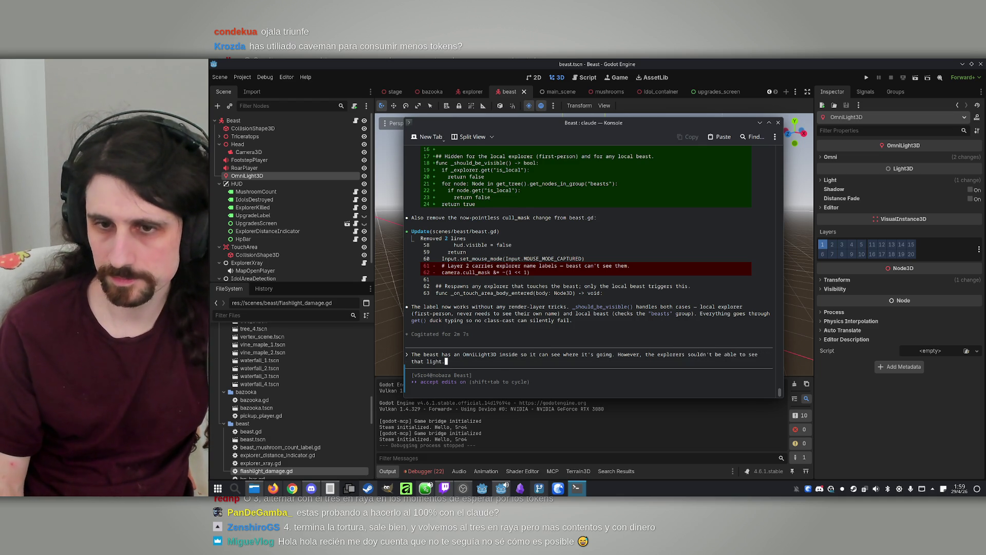
key(Return)
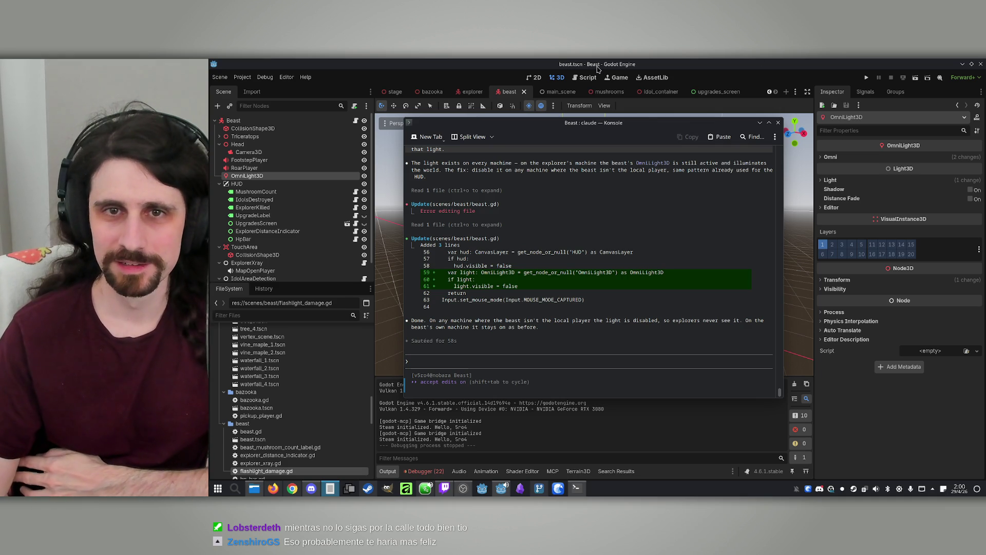
Run the project, host from the first game window and join from the second.
click(624, 69)
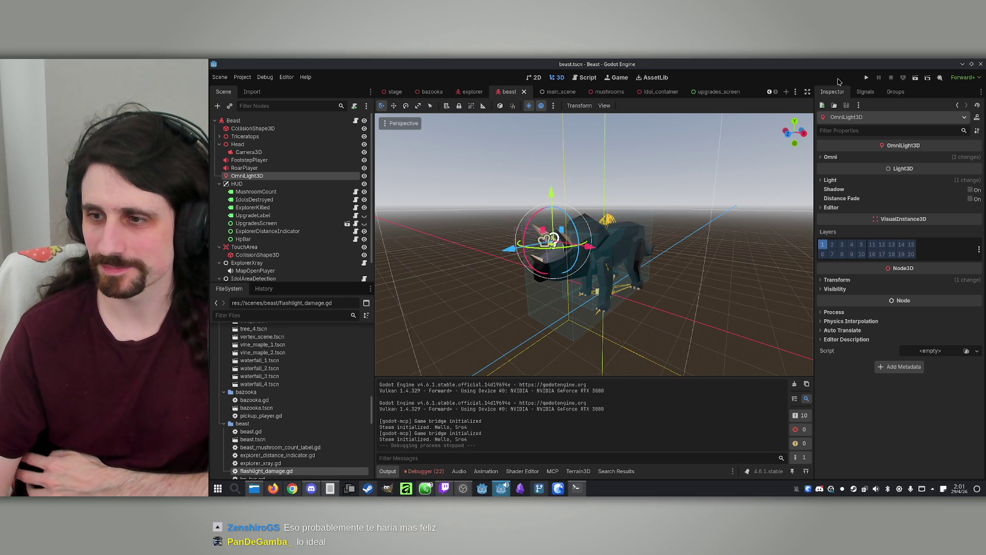
click(867, 77)
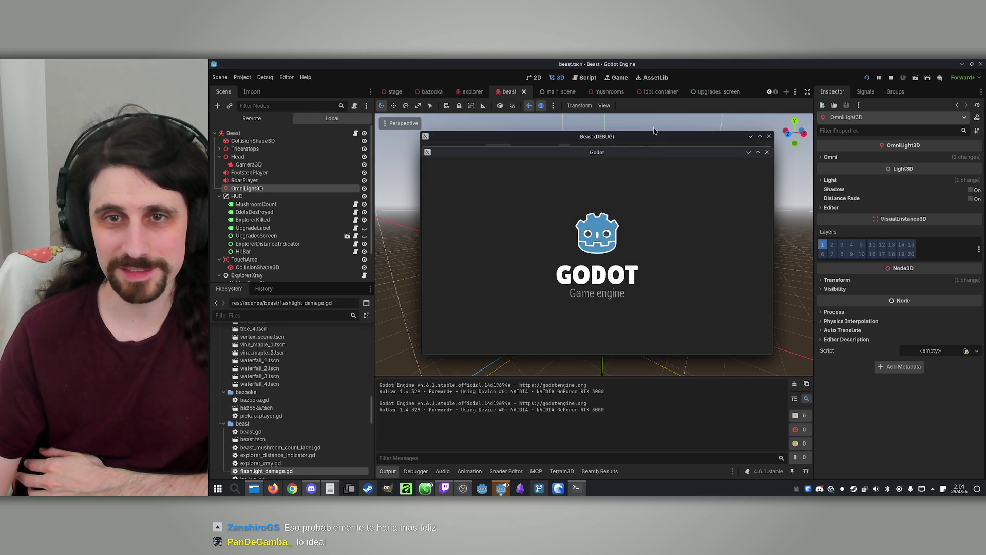
drag(714, 143, 552, 148)
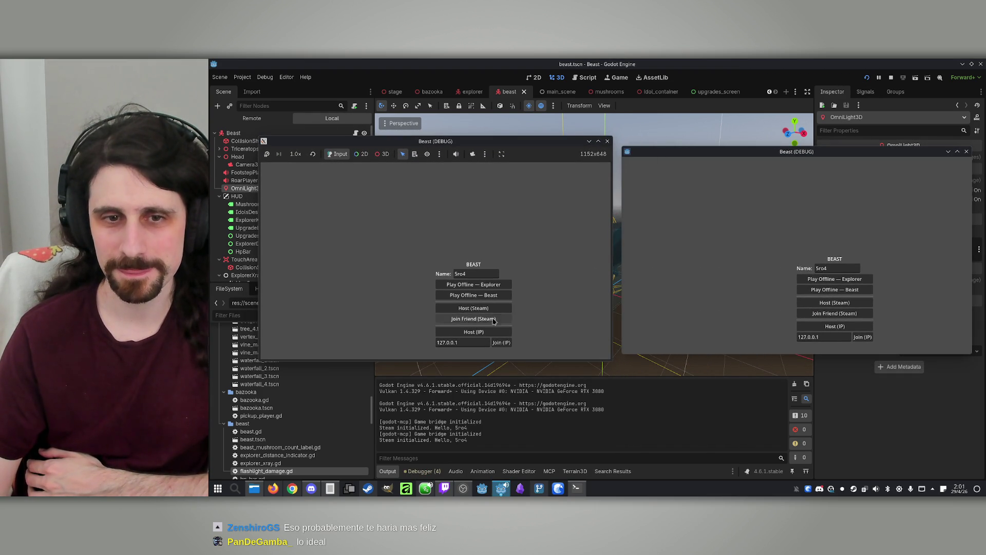
click(474, 331)
click(863, 337)
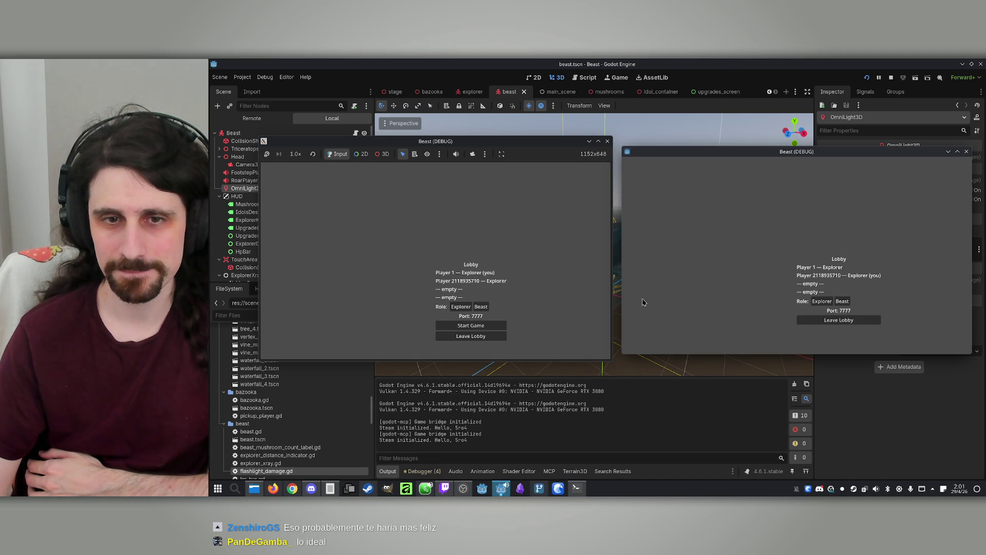
Make player 1 the beast, start the match and play it as the beast.
click(481, 306)
click(490, 326)
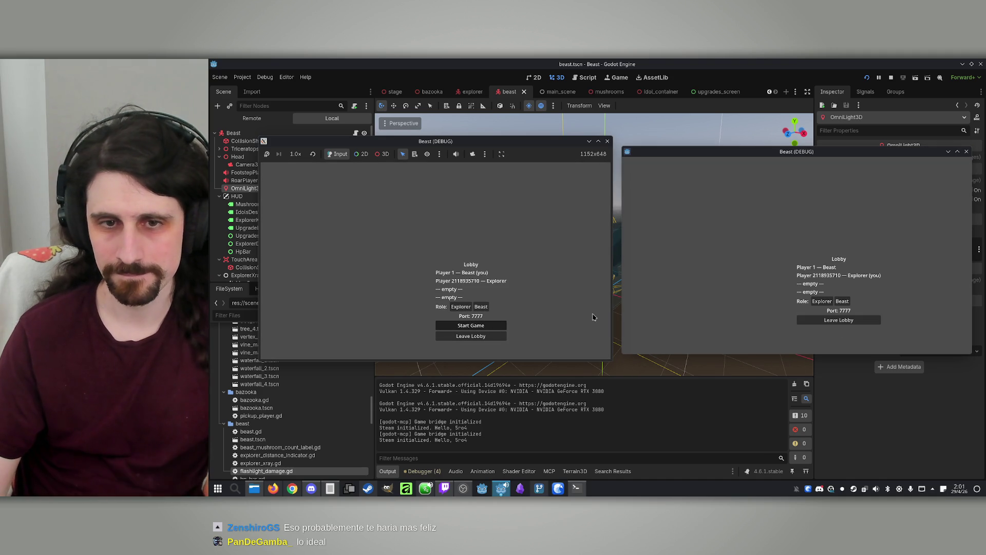
key(super)
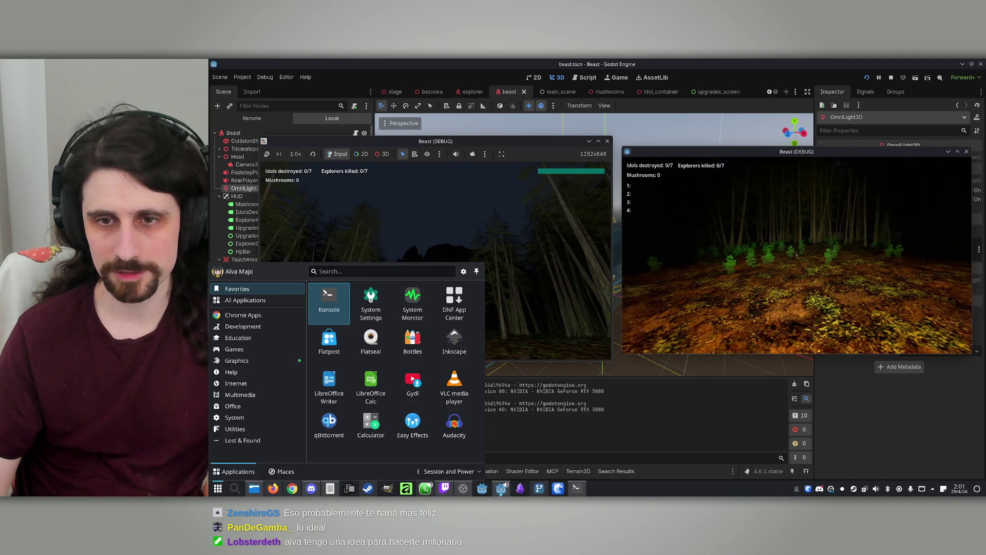
click(436, 263)
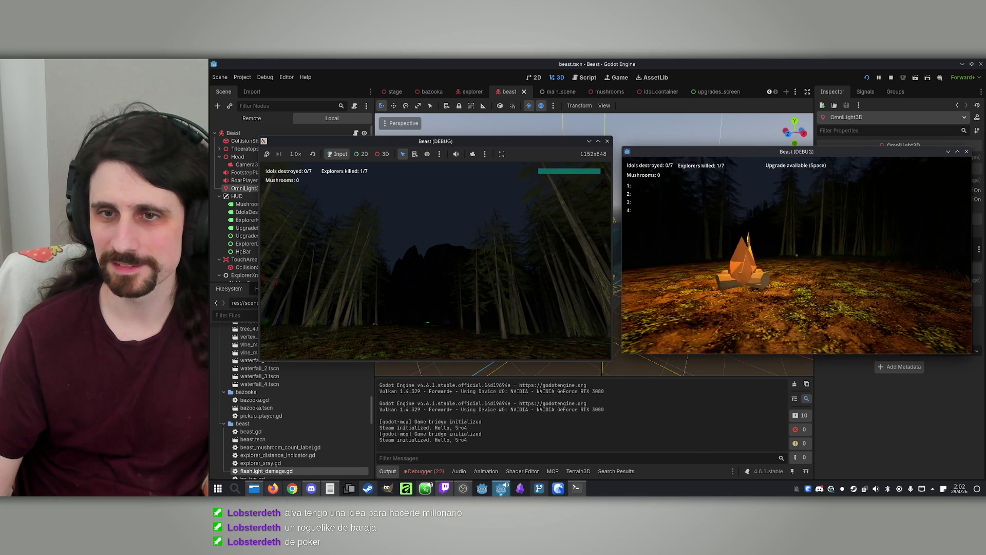
key(super)
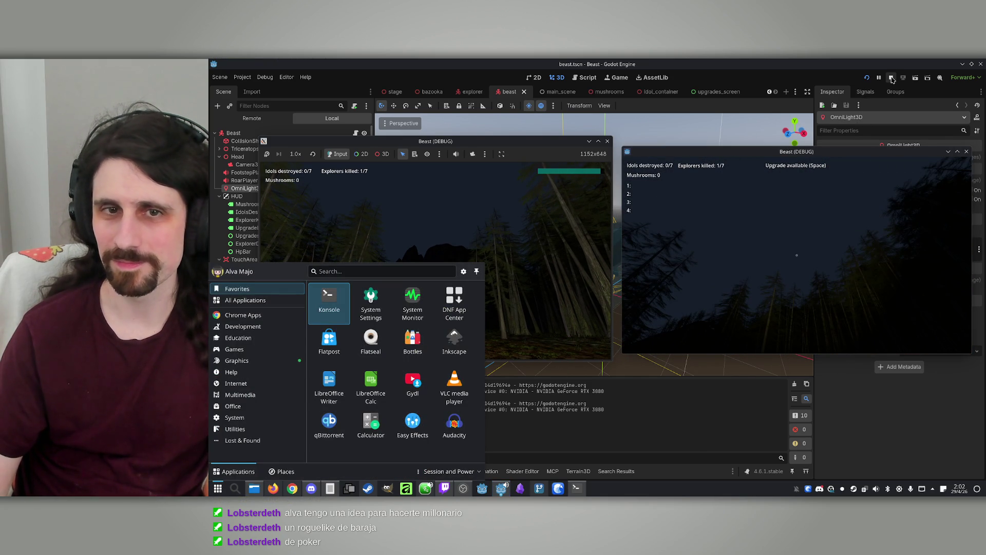
Stop the running game and show Claude's session usage with /usage.
click(891, 78)
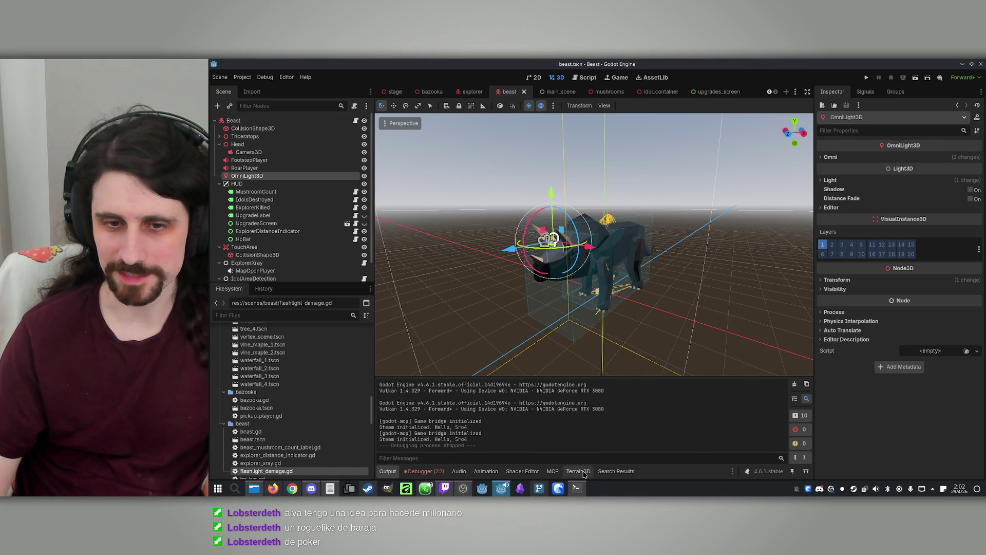
click(576, 488)
text(/usage)
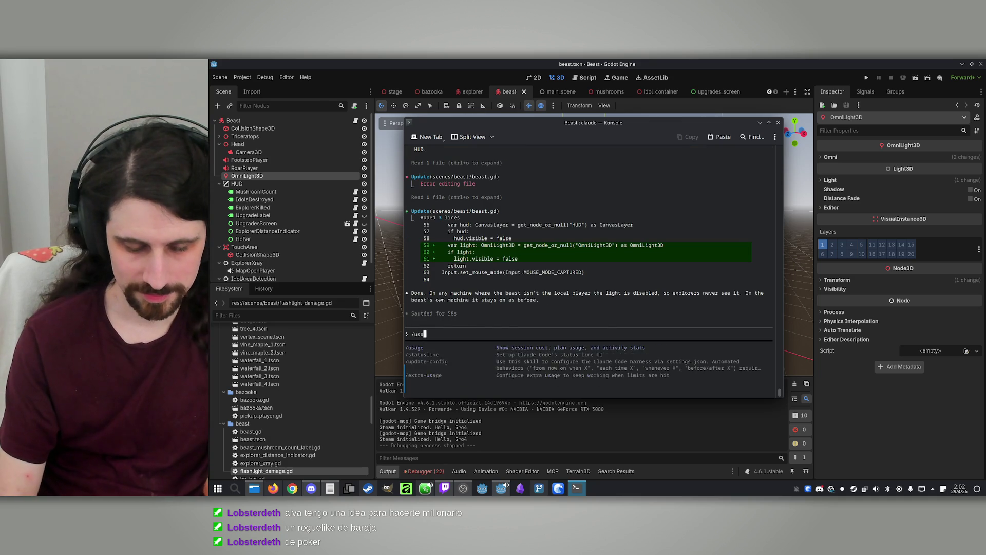
key(Return)
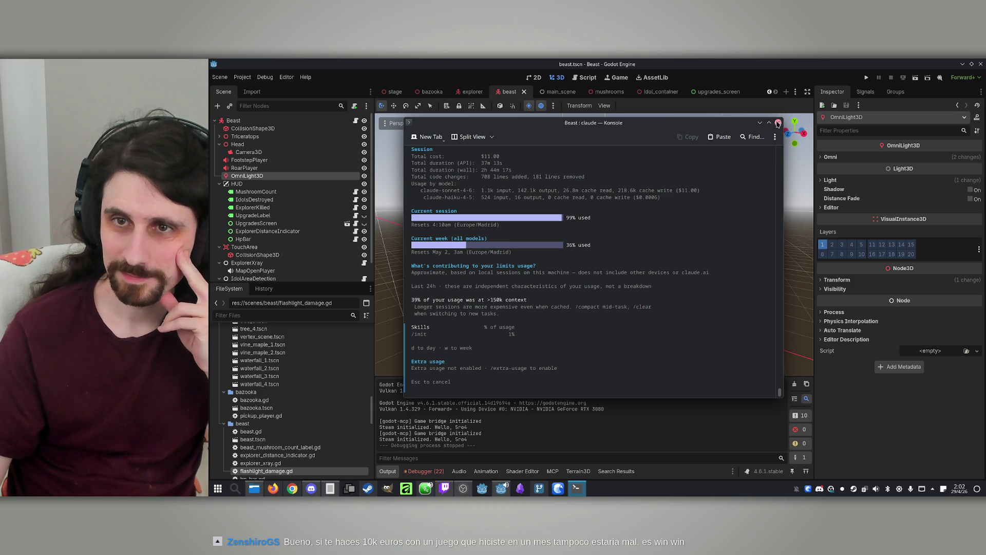
Close the Konsole window, confirming the running Claude session should quit.
click(777, 123)
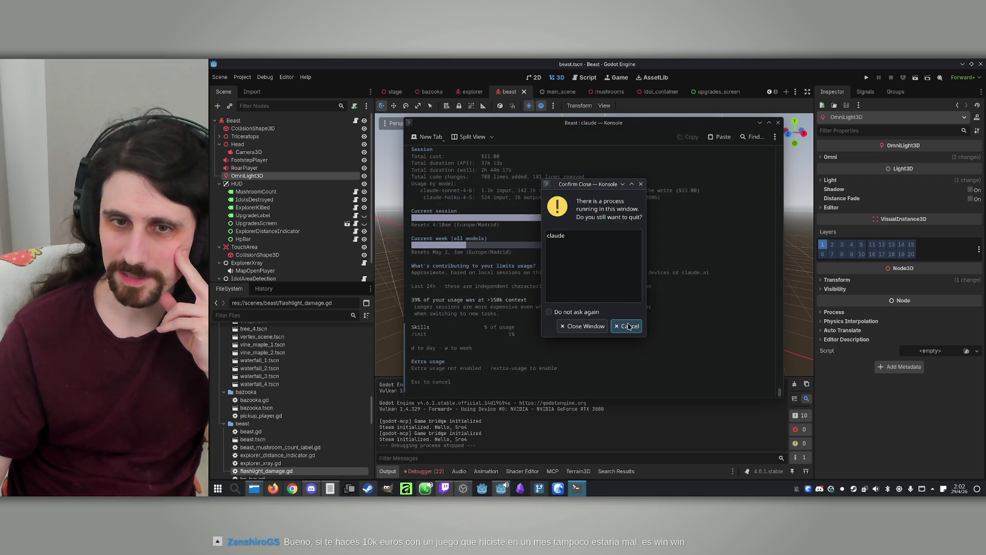
click(629, 327)
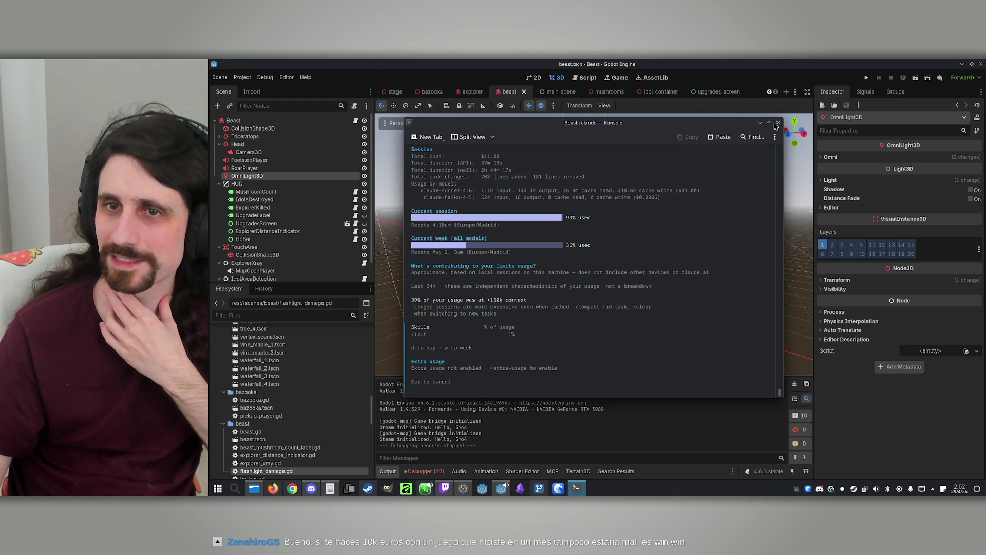
click(778, 124)
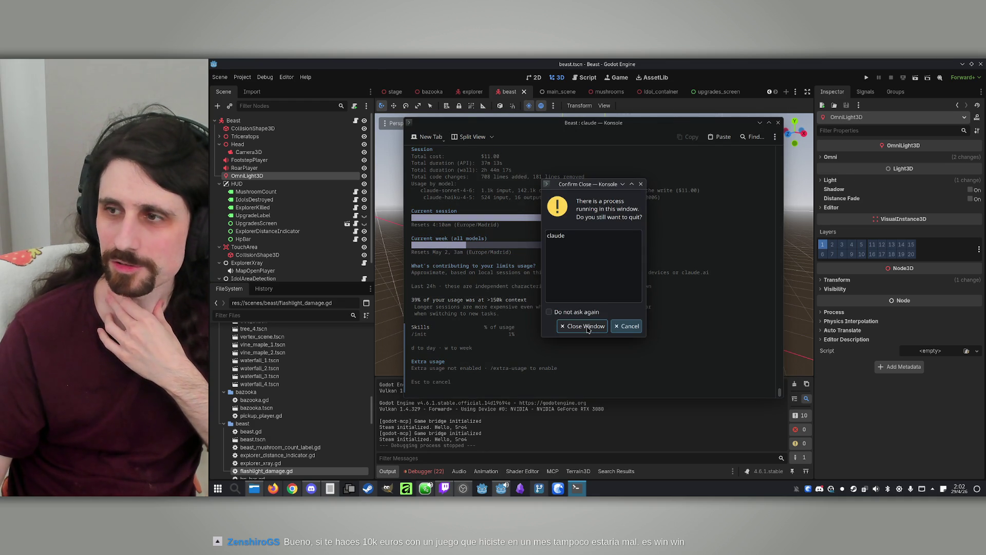
click(626, 326)
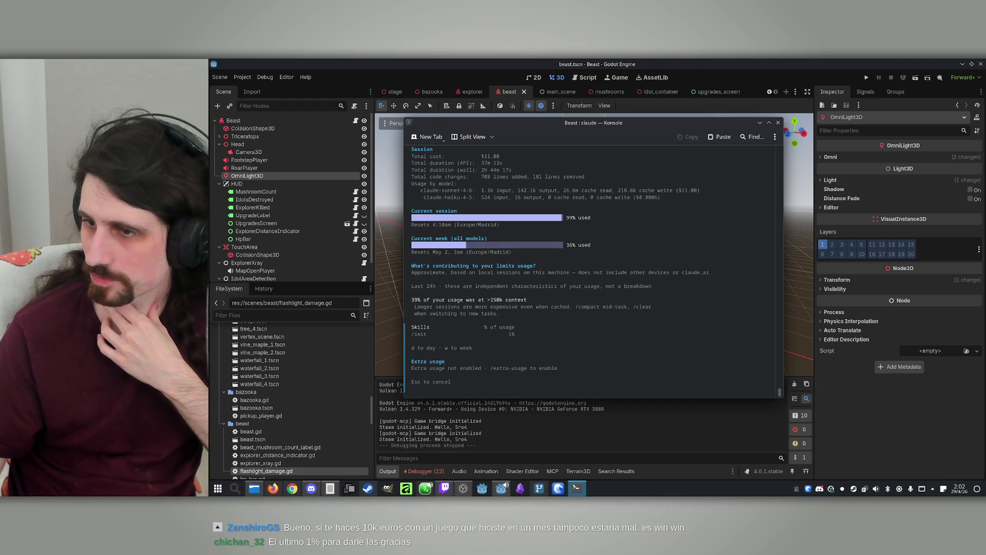
click(778, 123)
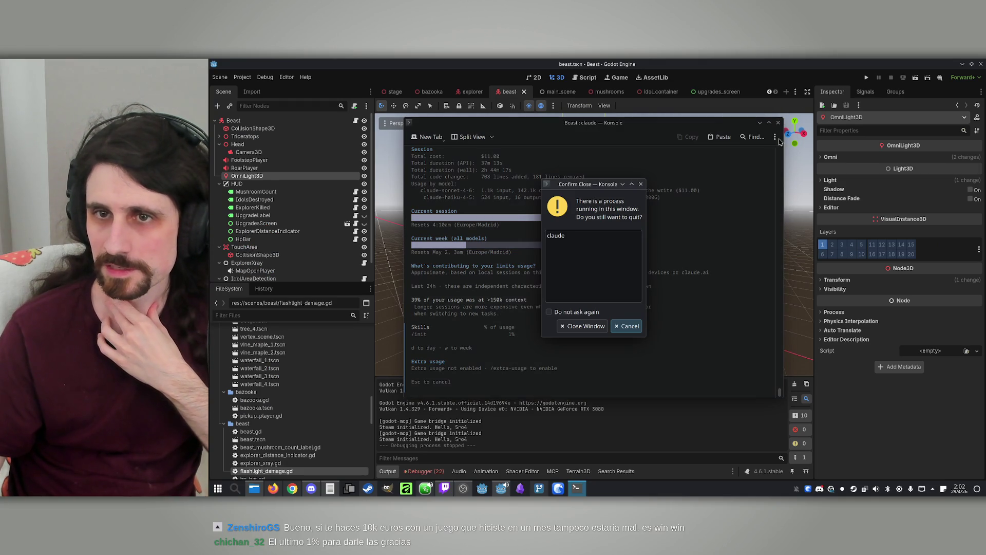
click(583, 327)
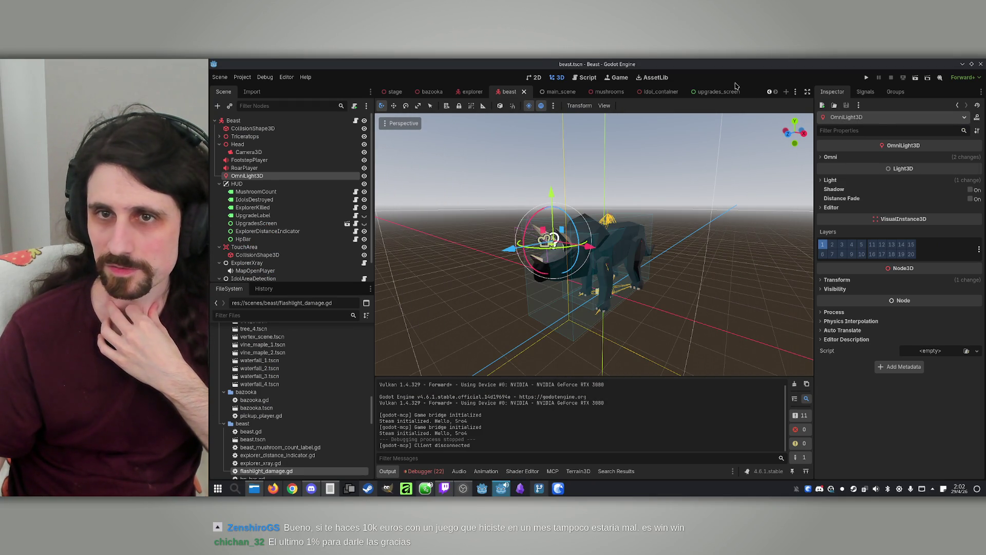
Save the beast scene and enter the commit summary 'Multiple fixes + explorer names'.
key(ctrl+s)
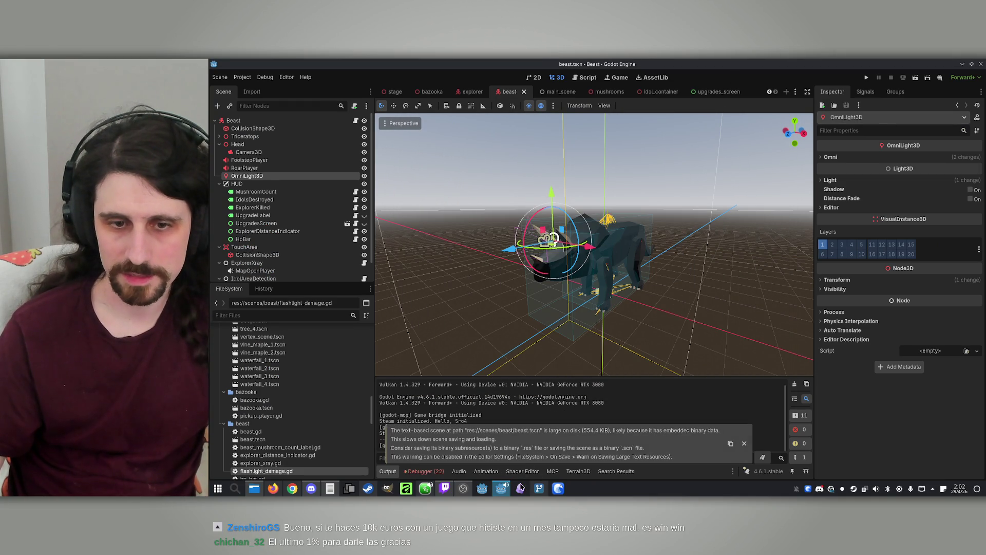
click(538, 488)
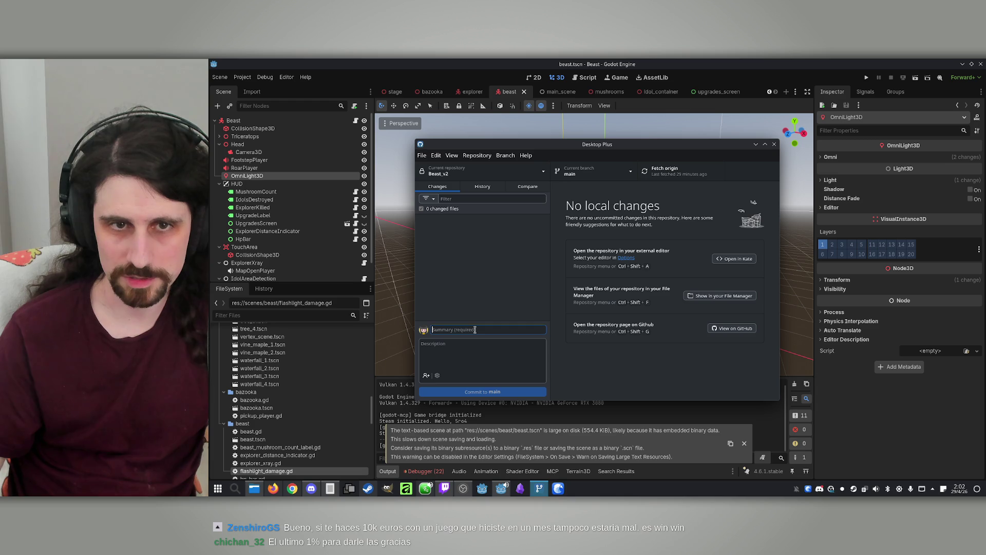
text(Multiple fixes + explo)
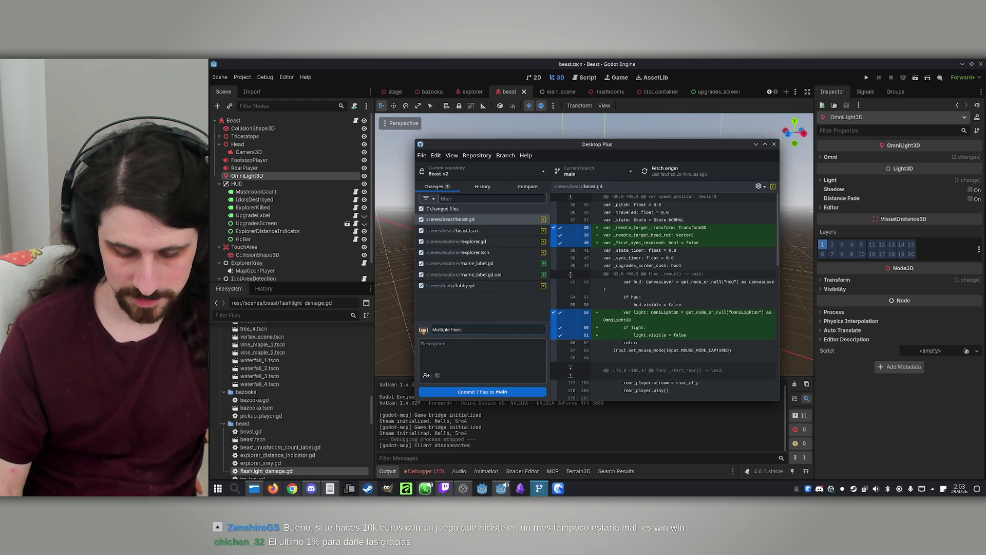
text(rer names)
Commit the 7 files to main, push to origin, and close GitHub Desktop Plus.
click(489, 393)
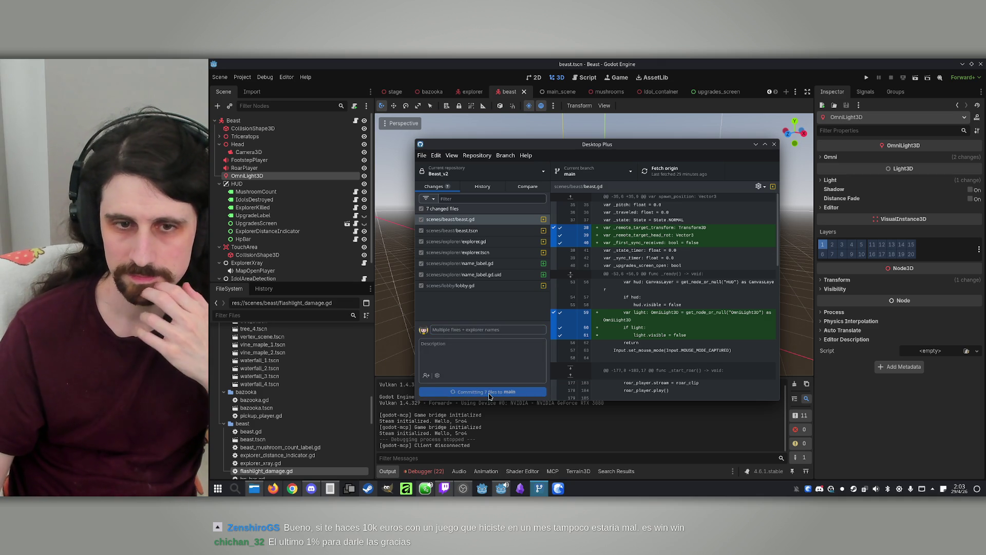
click(676, 175)
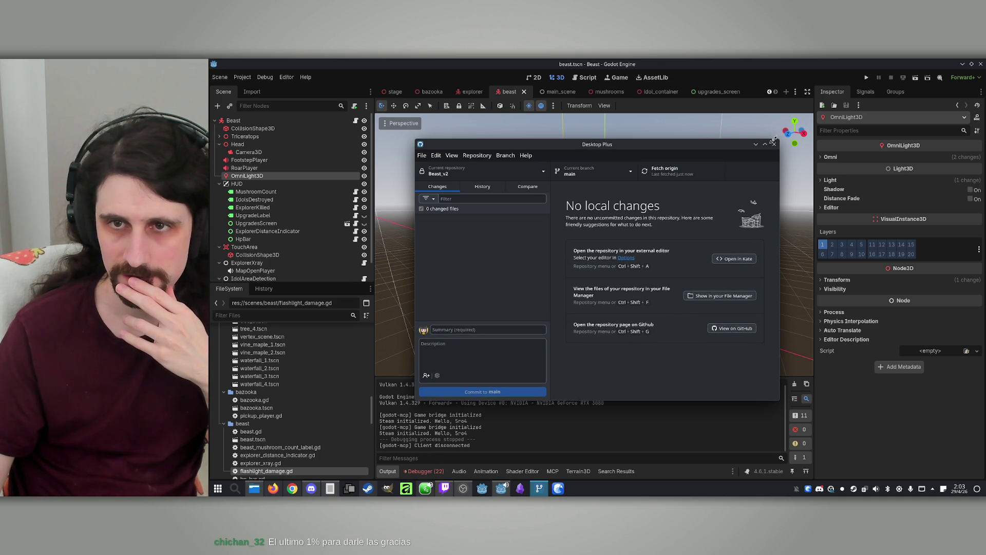
click(773, 143)
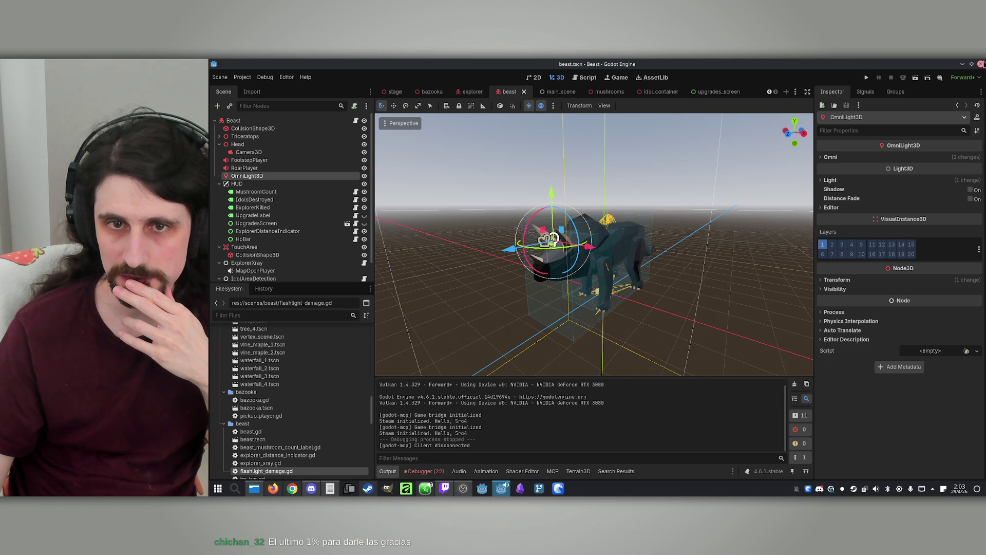